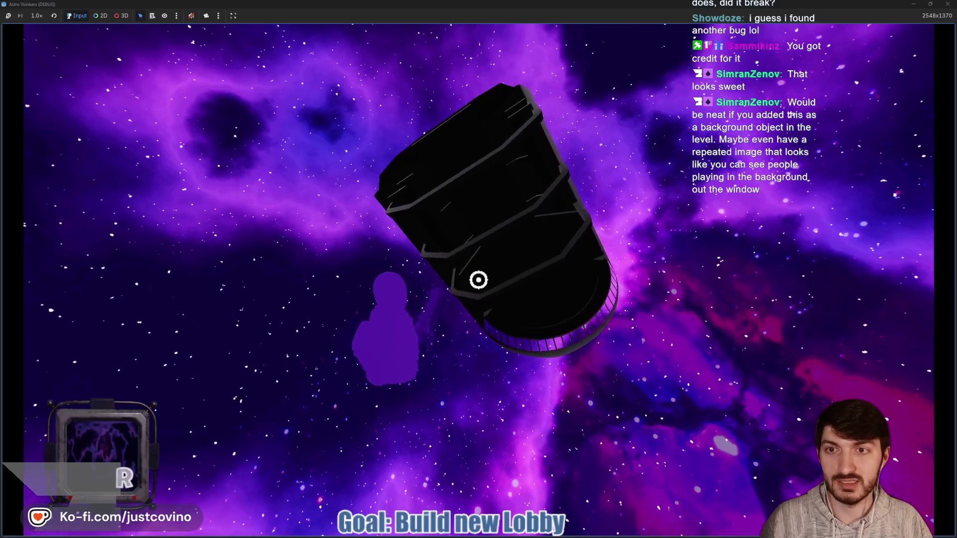
Stop the running Astro Yoinkers test game with F8 and orbit around the lobby model.
key(F8)
drag(598, 329, 498, 309)
mouse_move(648, 319)
mouse_down()
mouse_move(687, 331)
mouse_move(673, 339)
mouse_move(723, 342)
mouse_move(389, 330)
mouse_move(647, 328)
mouse_up()
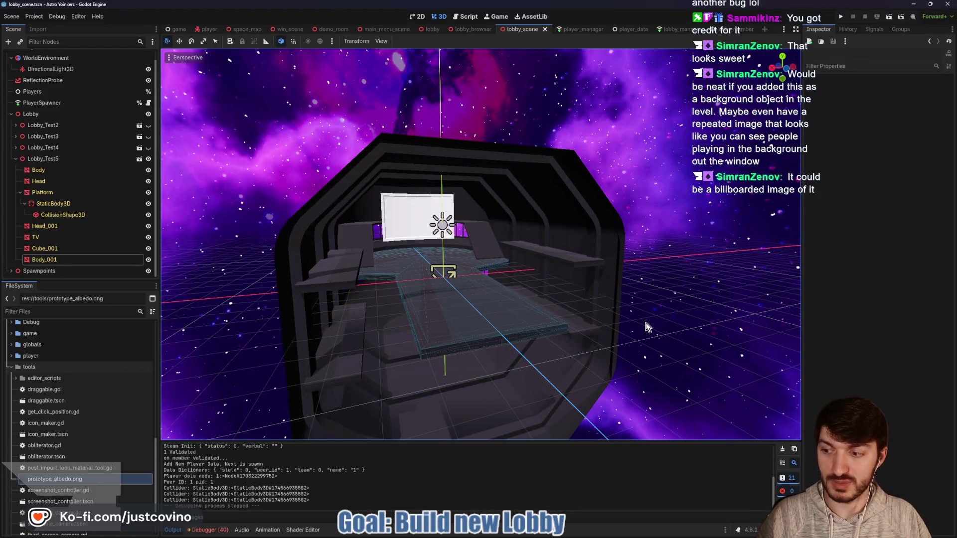
Center the lobby ship at an angled side view, then browse the lobby_browser, demo_room and space_map scenes.
drag(549, 249, 445, 256)
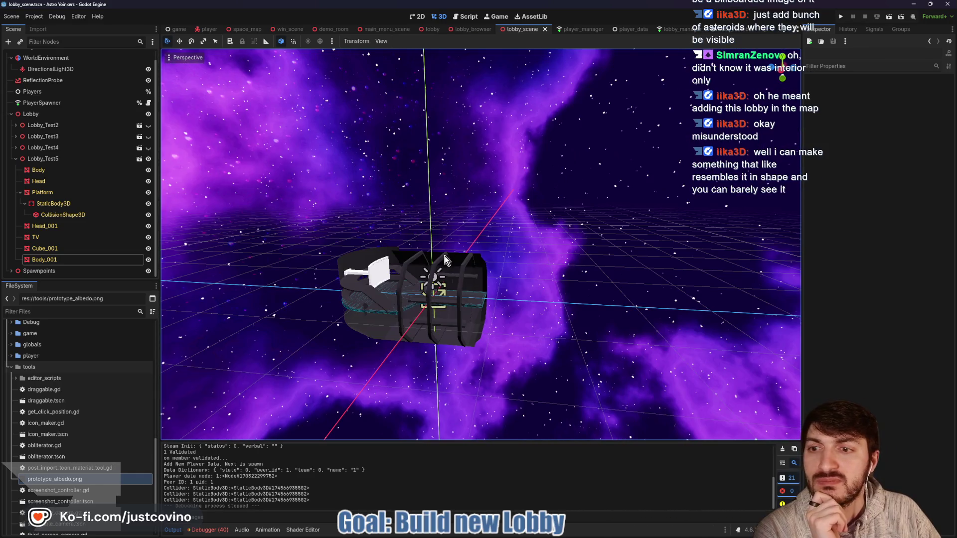
drag(515, 241, 490, 243)
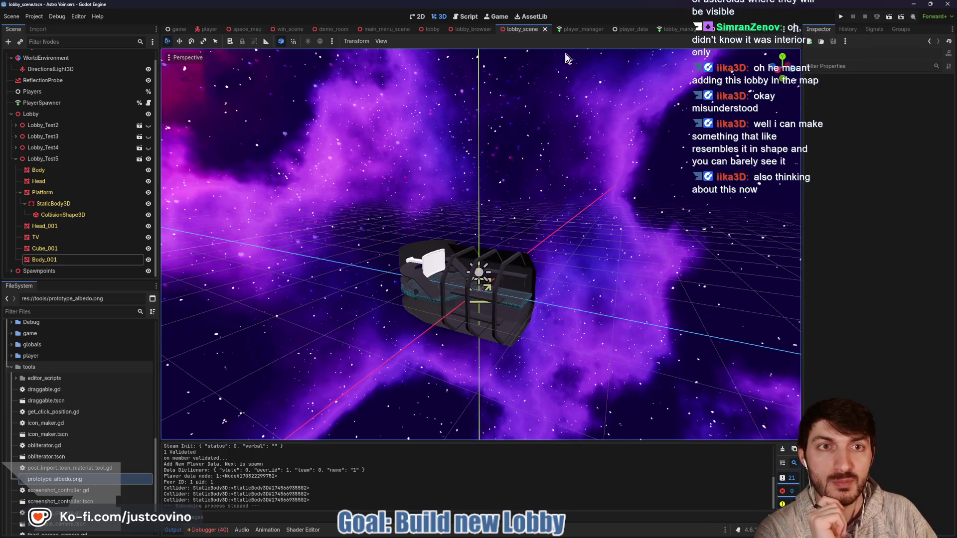
click(474, 29)
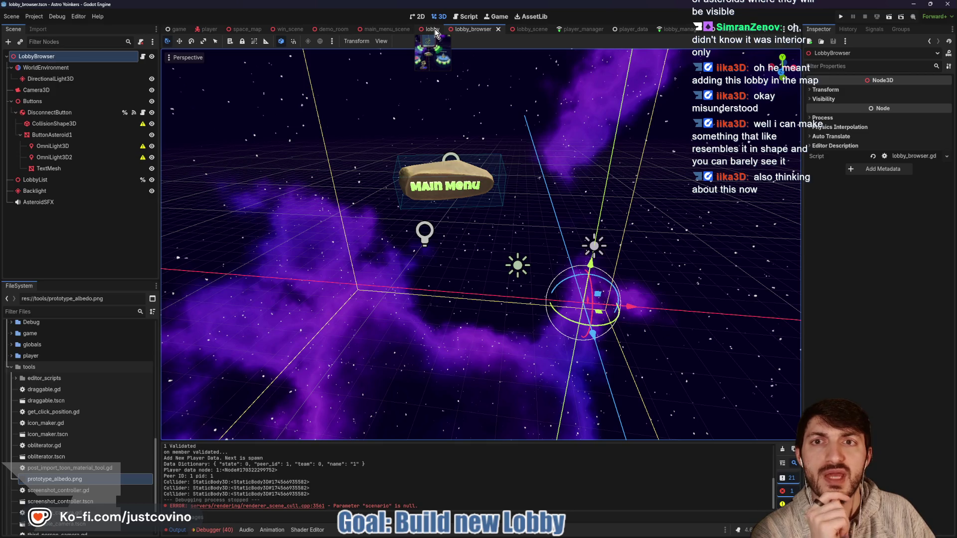
click(331, 28)
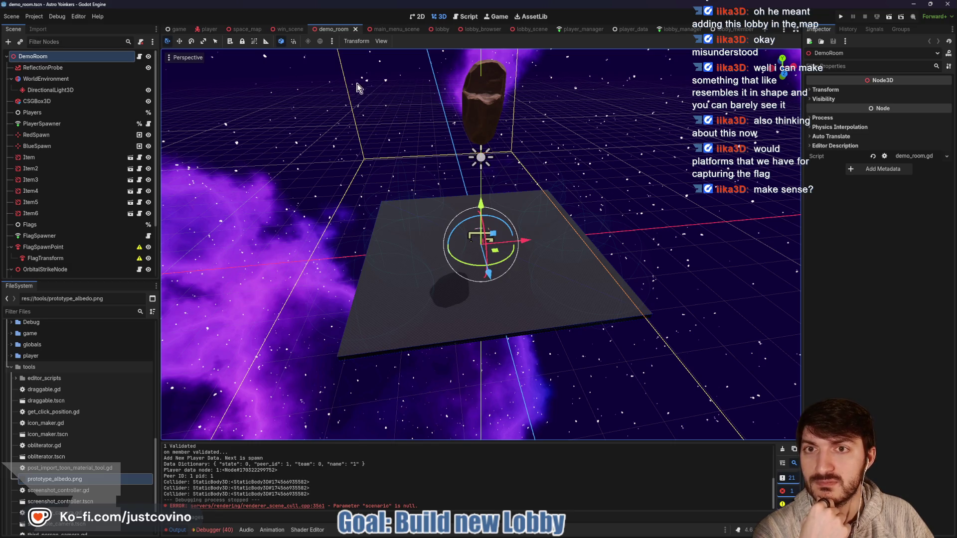
click(244, 29)
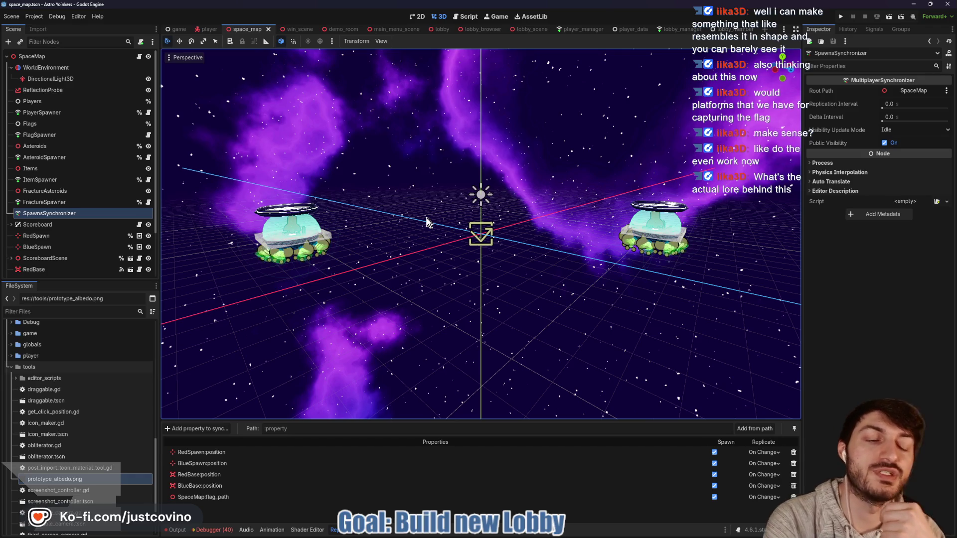
drag(402, 214, 439, 204)
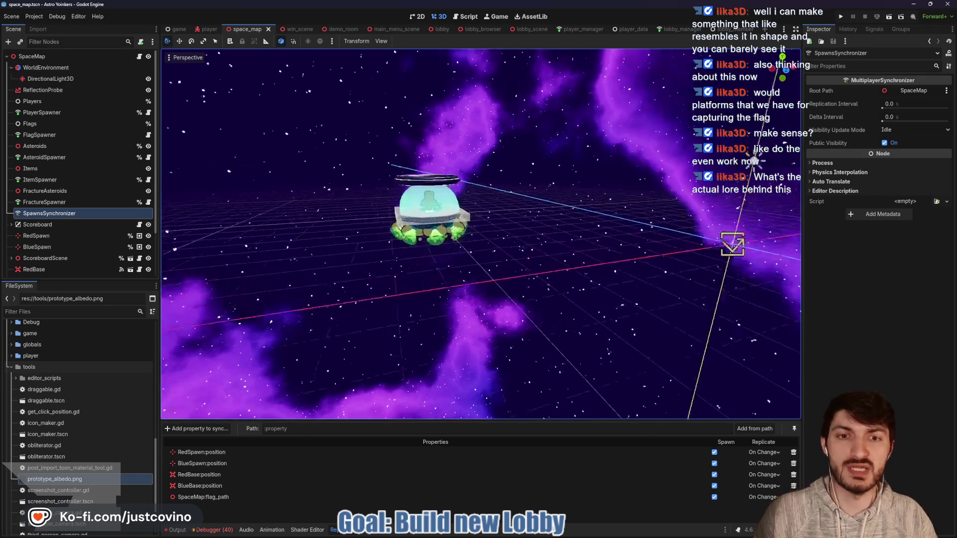
key(w)
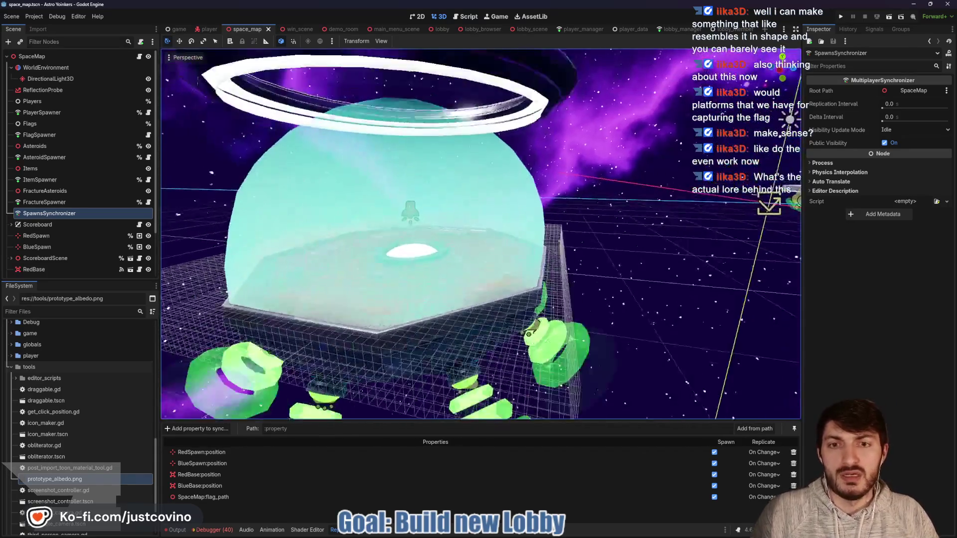
key(o)
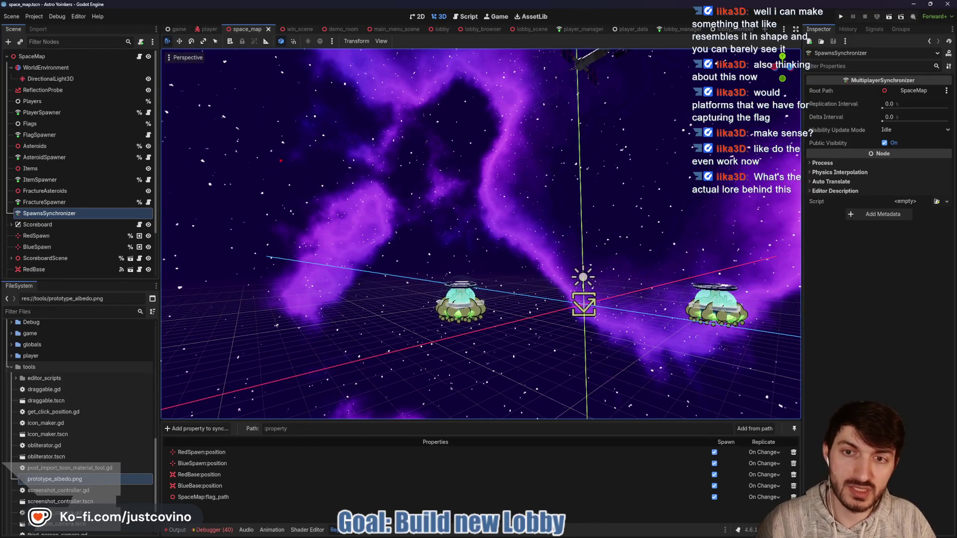
mouse_move(368, 190)
mouse_down()
mouse_move(479, 193)
mouse_move(416, 147)
mouse_move(275, 156)
mouse_up()
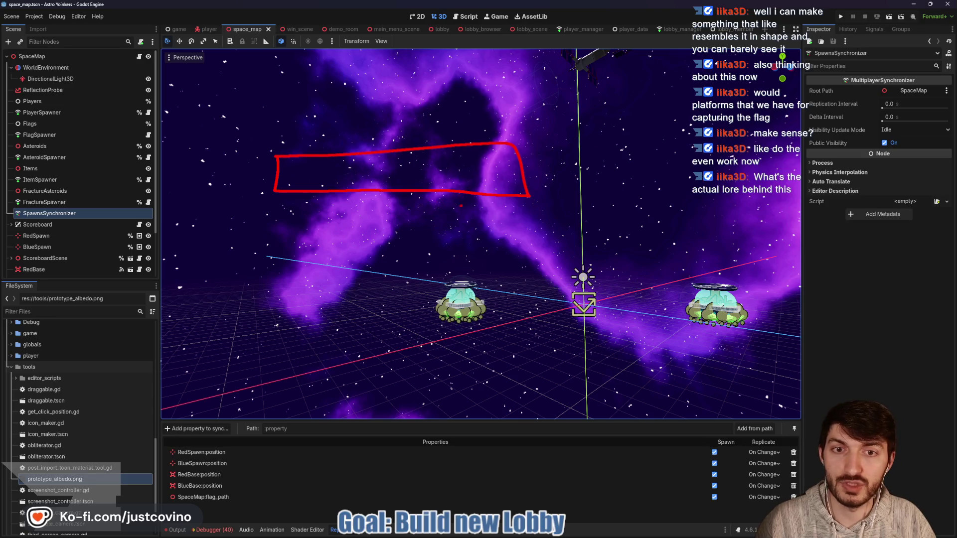
drag(366, 186, 435, 170)
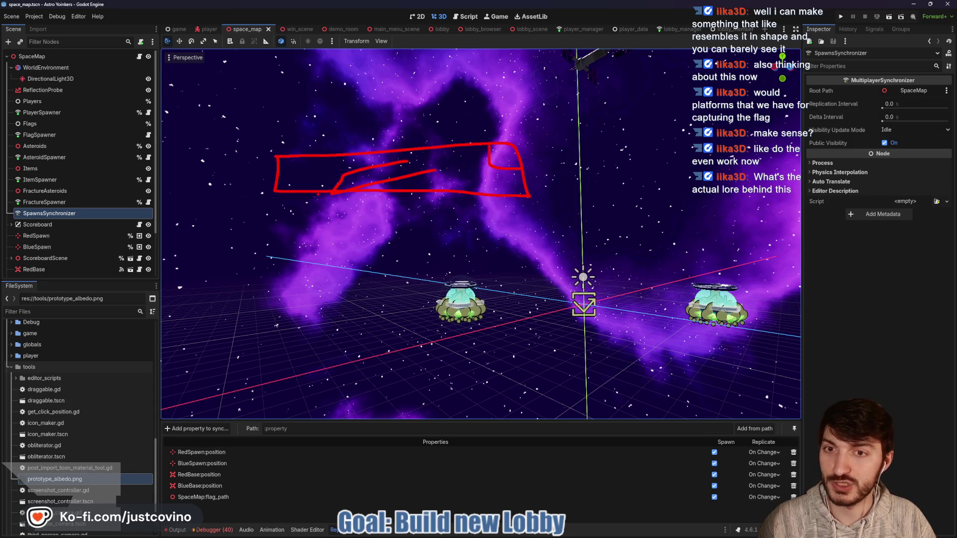
drag(459, 196, 458, 261)
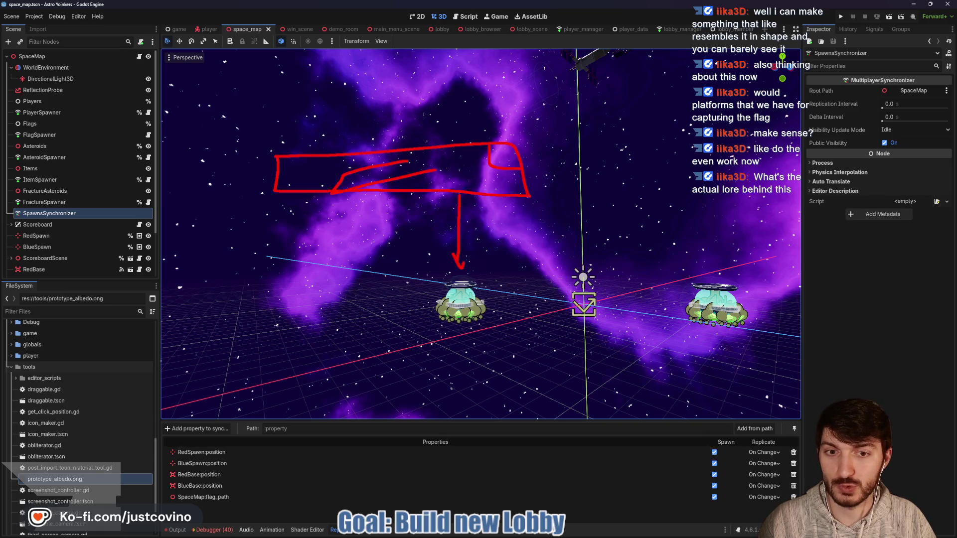
drag(468, 322, 461, 269)
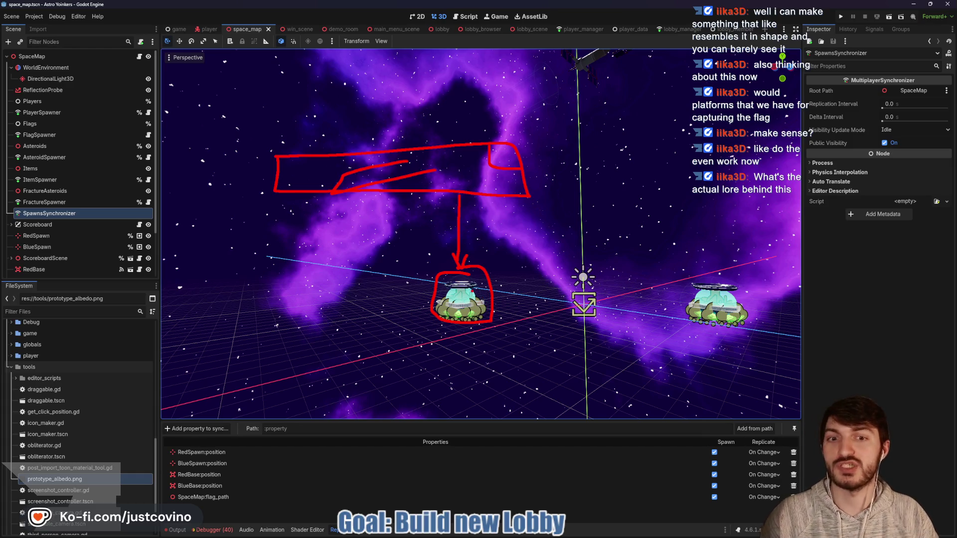
drag(471, 297, 548, 280)
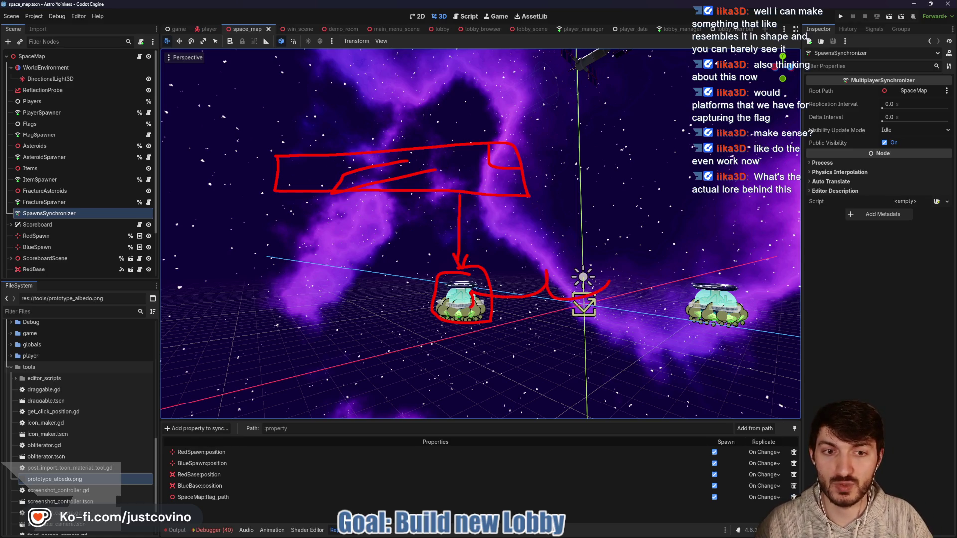
drag(697, 300, 710, 305)
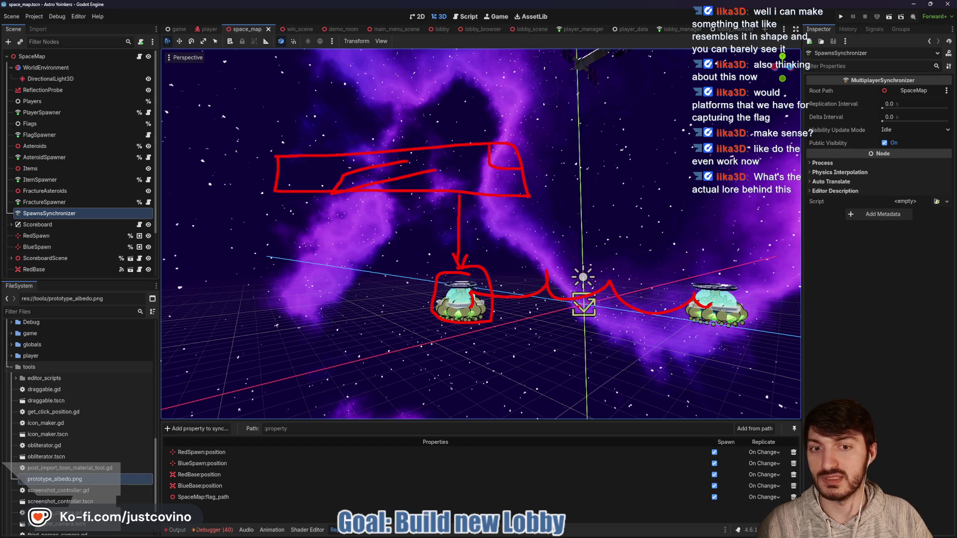
key(ctrl+z)
key(ctrl+z)
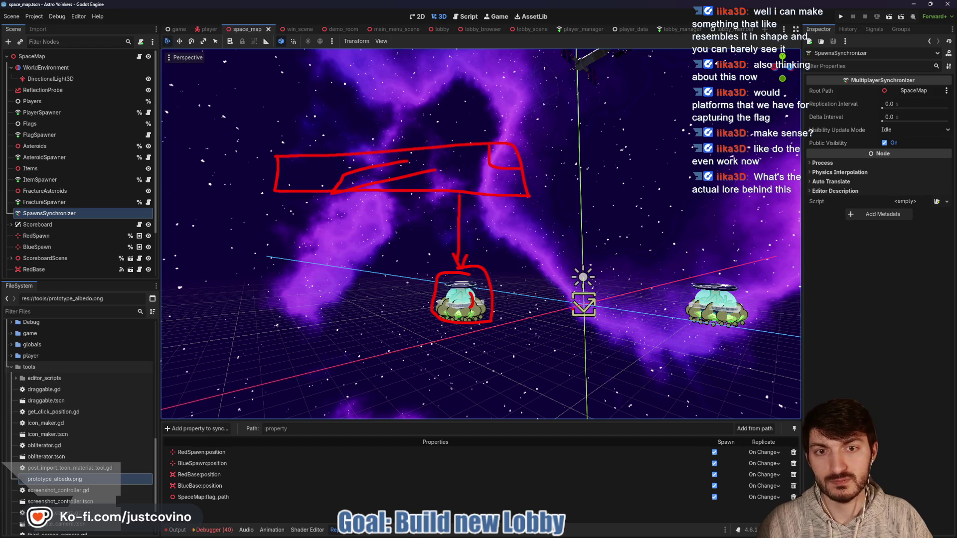
key(ctrl+z)
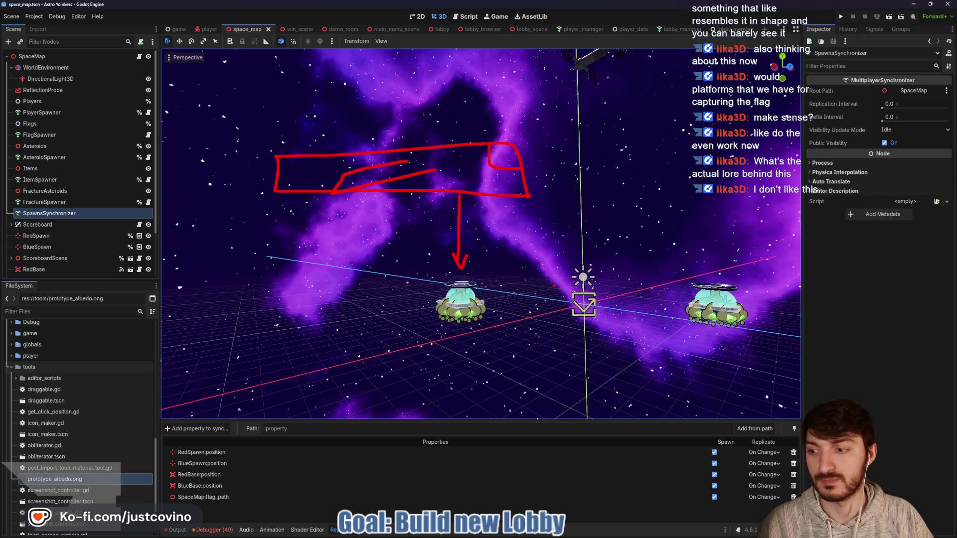
key(ctrl+z)
key(ctrl+z)
key(ctrl+z)
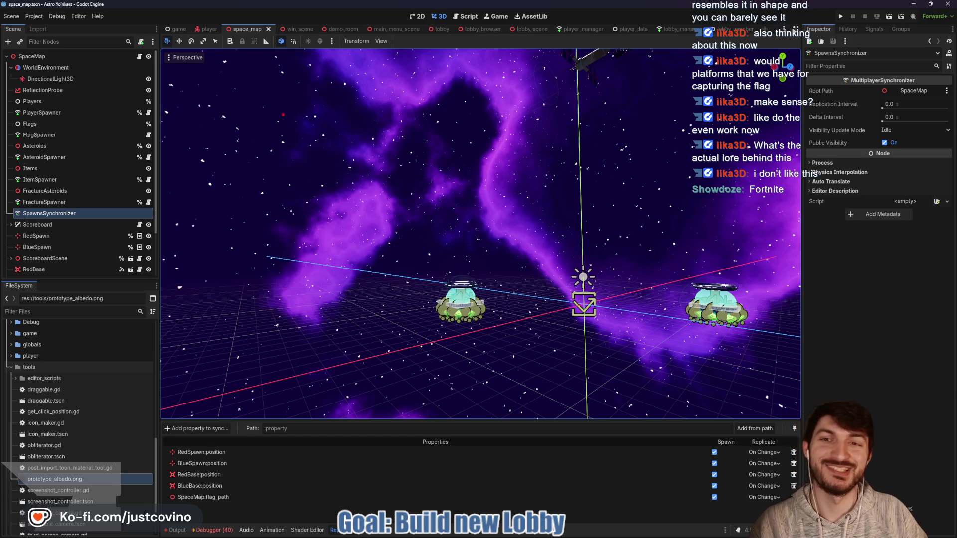
mouse_move(343, 109)
mouse_down()
mouse_move(478, 190)
mouse_move(328, 97)
mouse_up()
drag(346, 204, 364, 185)
drag(499, 176, 502, 175)
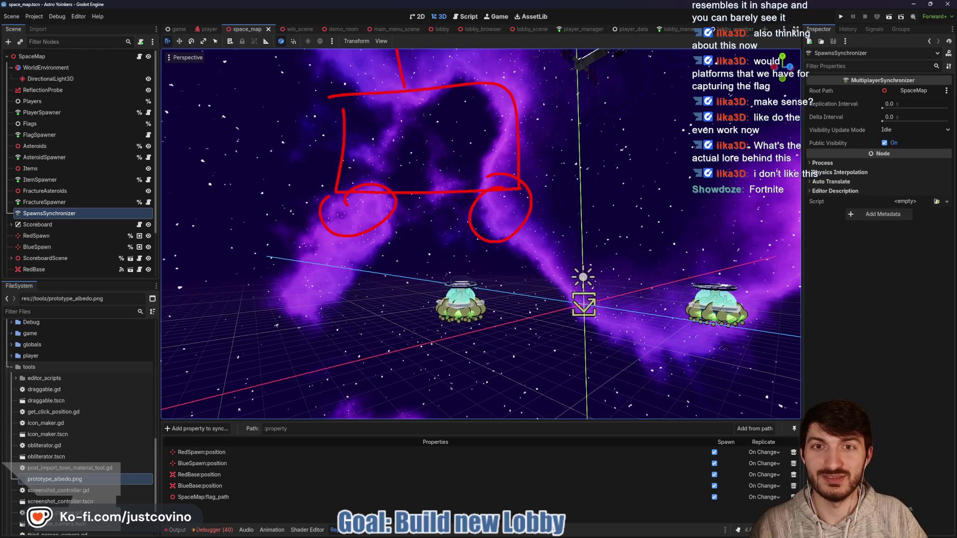
mouse_move(374, 3)
mouse_down()
mouse_move(397, 28)
mouse_move(394, 47)
mouse_move(499, 37)
mouse_up()
mouse_move(401, 56)
mouse_down()
mouse_move(496, 24)
mouse_move(436, 45)
mouse_up()
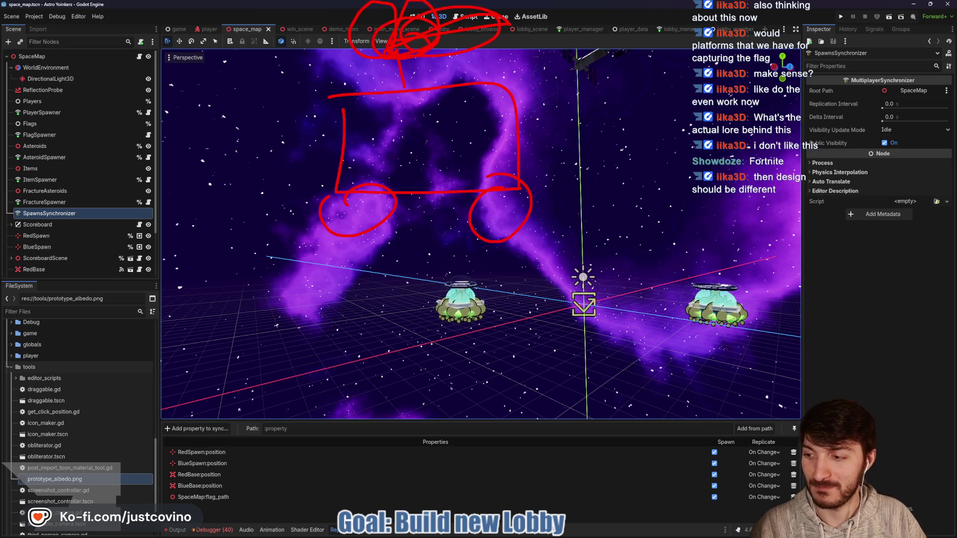
key(Escape)
mouse_move(454, 141)
mouse_down()
mouse_move(454, 100)
mouse_move(455, 130)
mouse_move(474, 130)
mouse_move(439, 125)
mouse_move(451, 94)
mouse_move(509, 115)
mouse_up()
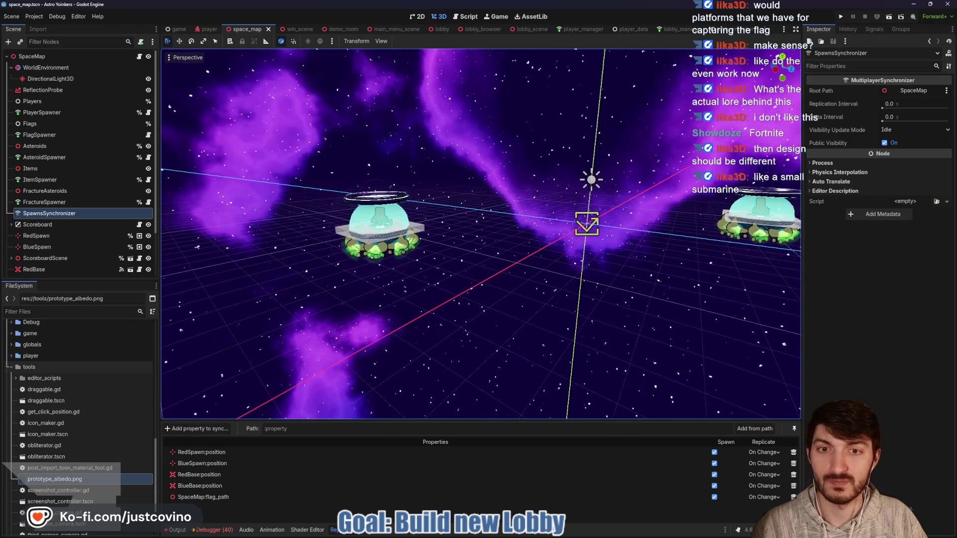
drag(410, 188, 307, 216)
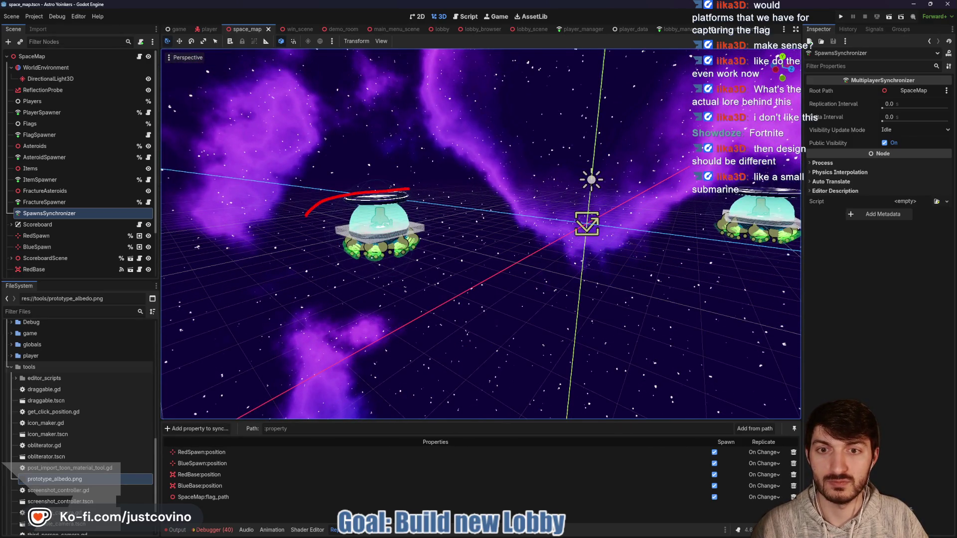
drag(424, 197, 399, 186)
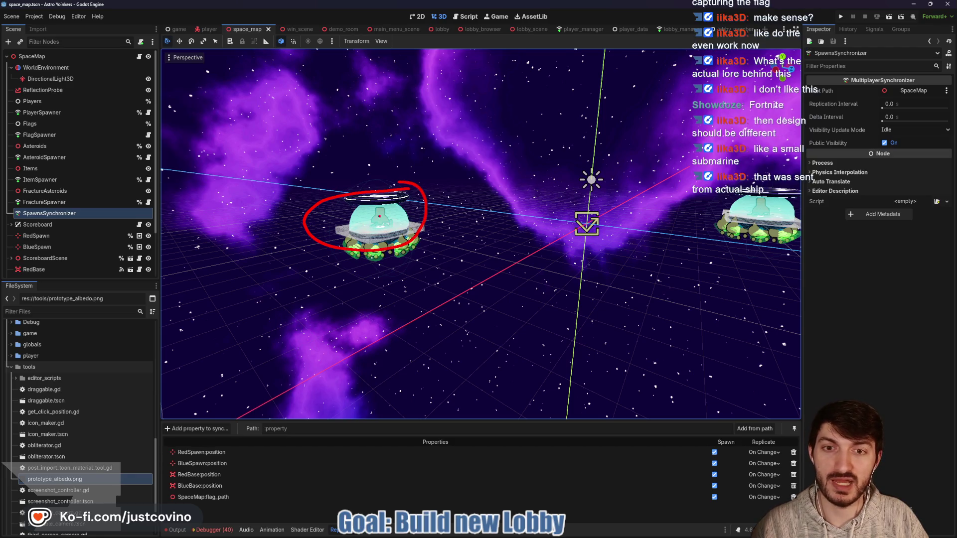
mouse_move(294, 214)
mouse_down()
mouse_move(284, 226)
mouse_move(305, 231)
mouse_up()
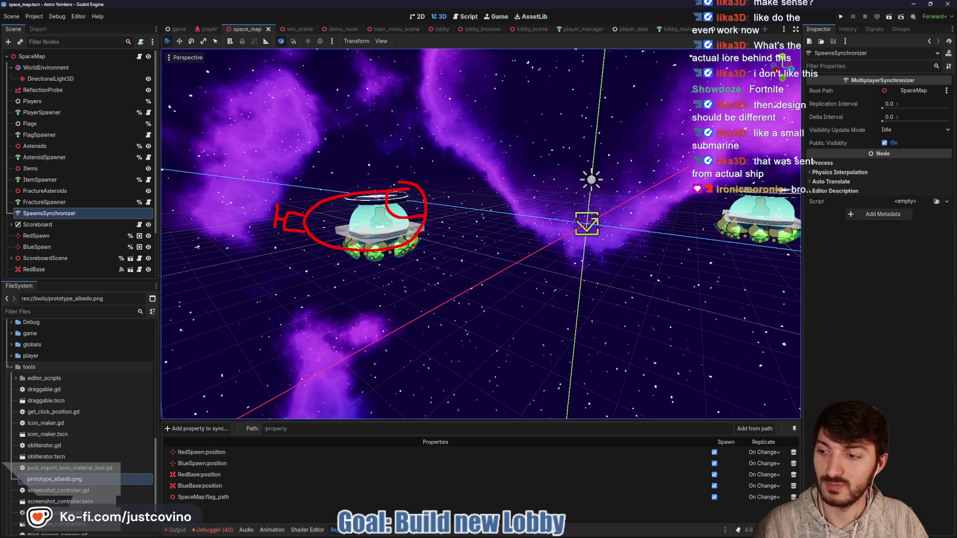
key(Escape)
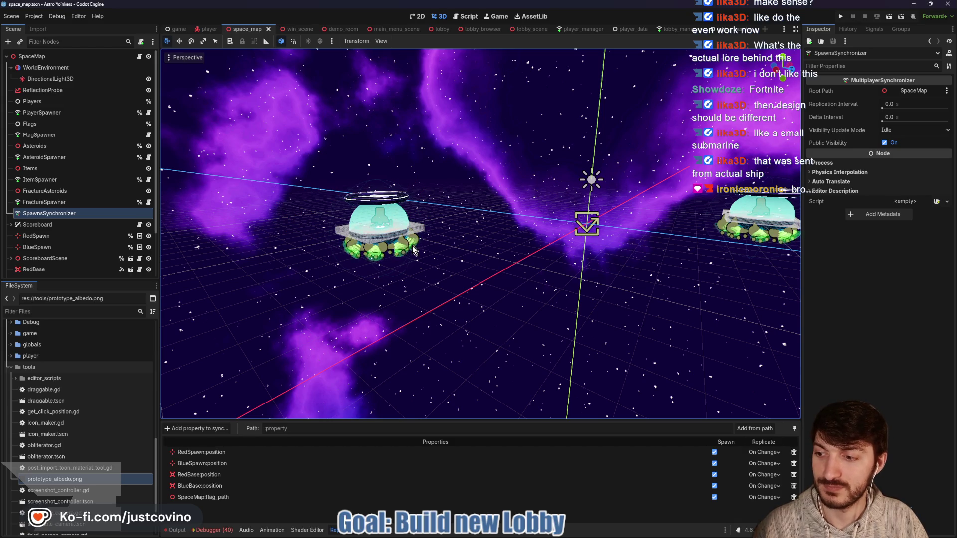
Fly in close to the left platform, then dismiss the submarine reference picture.
drag(417, 251, 406, 245)
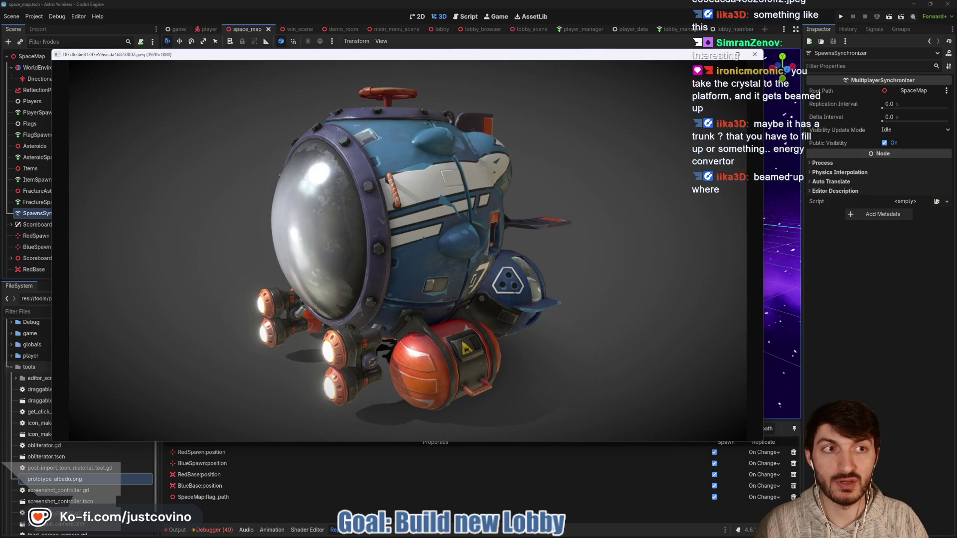
click(755, 54)
Orbit the view across the space map's two domed team bases.
mouse_move(320, 349)
mouse_down()
mouse_move(265, 364)
mouse_move(239, 359)
mouse_move(177, 318)
mouse_move(612, 231)
mouse_up()
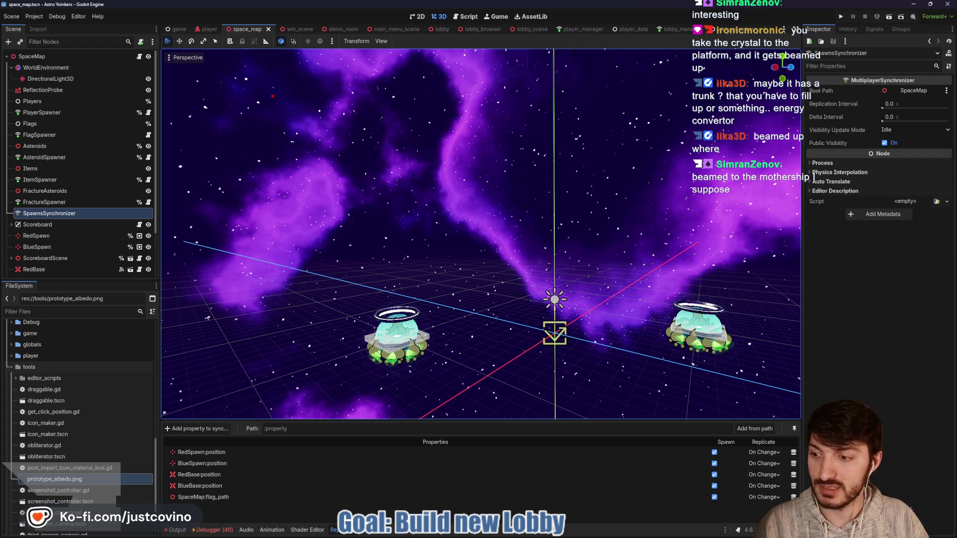
Sketch a ship outline in the sky with a detailed beam hanging below it.
mouse_move(293, 80)
mouse_down()
mouse_move(177, 147)
mouse_move(344, 173)
mouse_move(294, 81)
mouse_up()
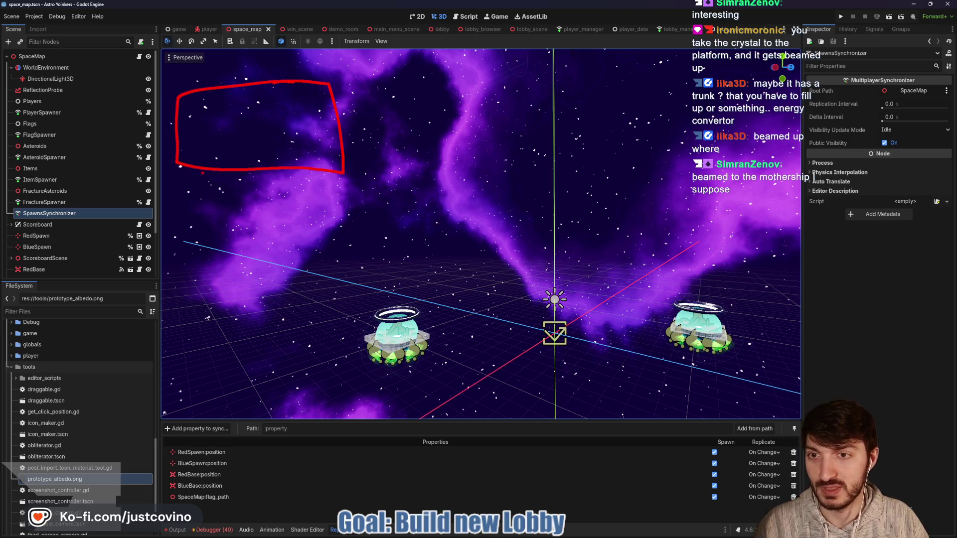
drag(200, 177, 223, 208)
mouse_move(188, 175)
mouse_down()
mouse_move(197, 192)
mouse_move(235, 183)
mouse_up()
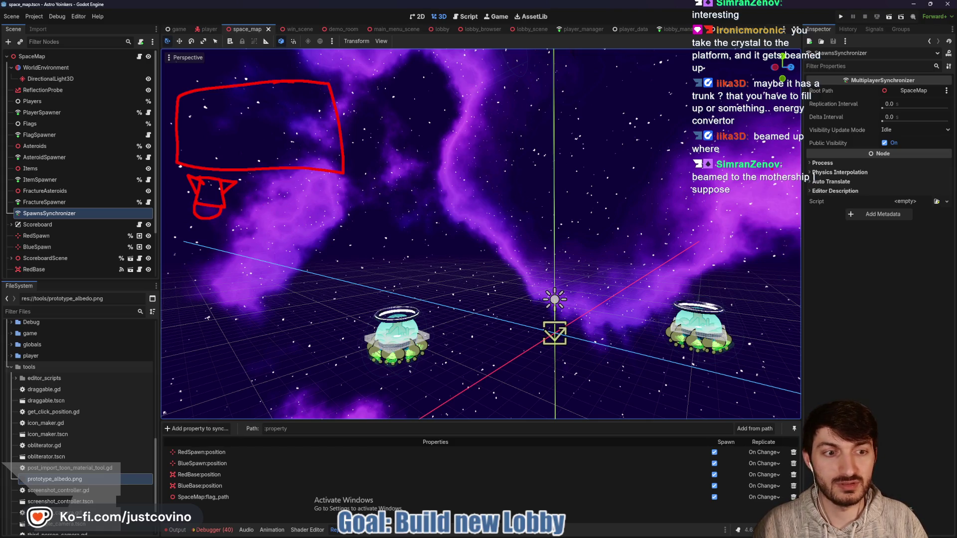
Sketch a second ship on the right, a red arrow down to its platform, and a curve toward the origin.
mouse_move(732, 131)
mouse_down()
mouse_move(608, 131)
mouse_move(750, 185)
mouse_move(735, 131)
mouse_up()
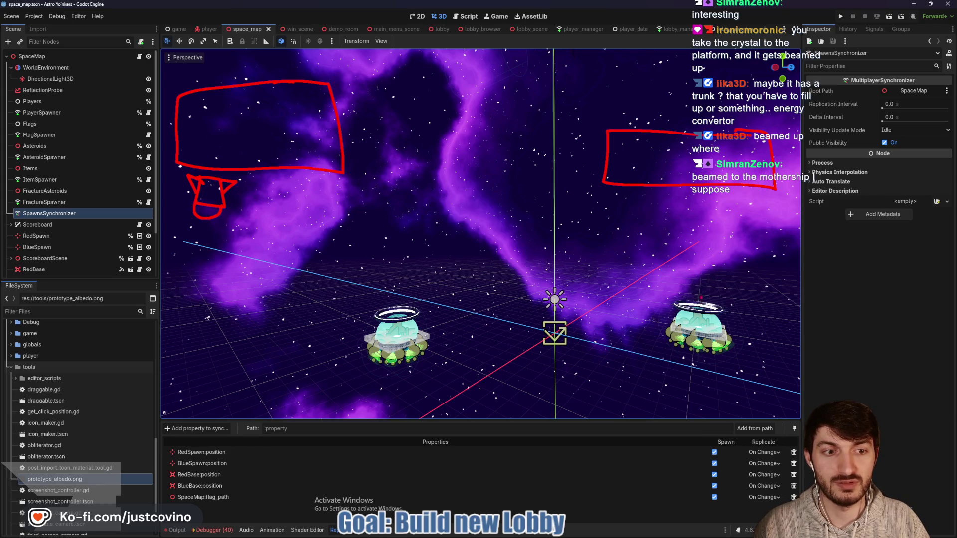
drag(704, 202, 704, 322)
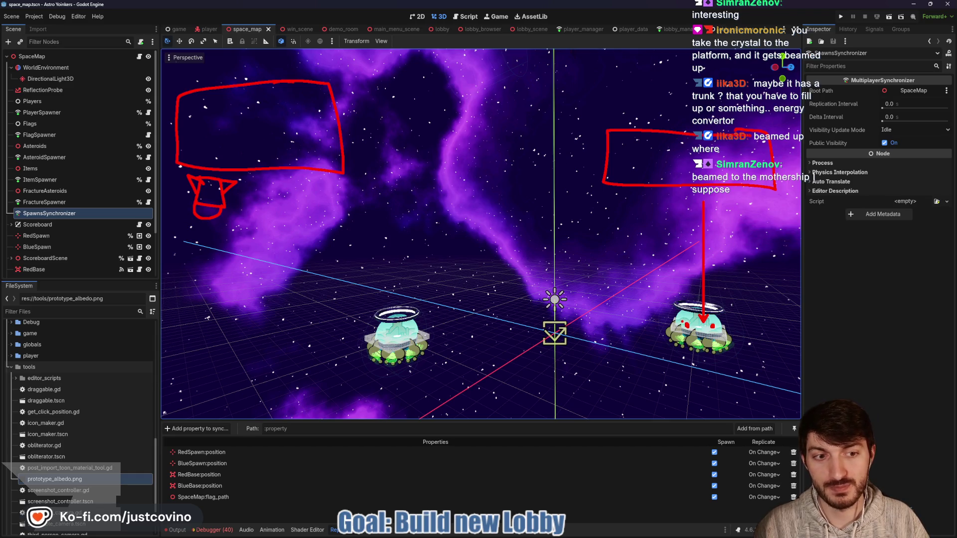
mouse_move(682, 320)
mouse_down()
mouse_move(669, 311)
mouse_move(577, 333)
mouse_move(695, 338)
mouse_up()
drag(698, 219, 698, 319)
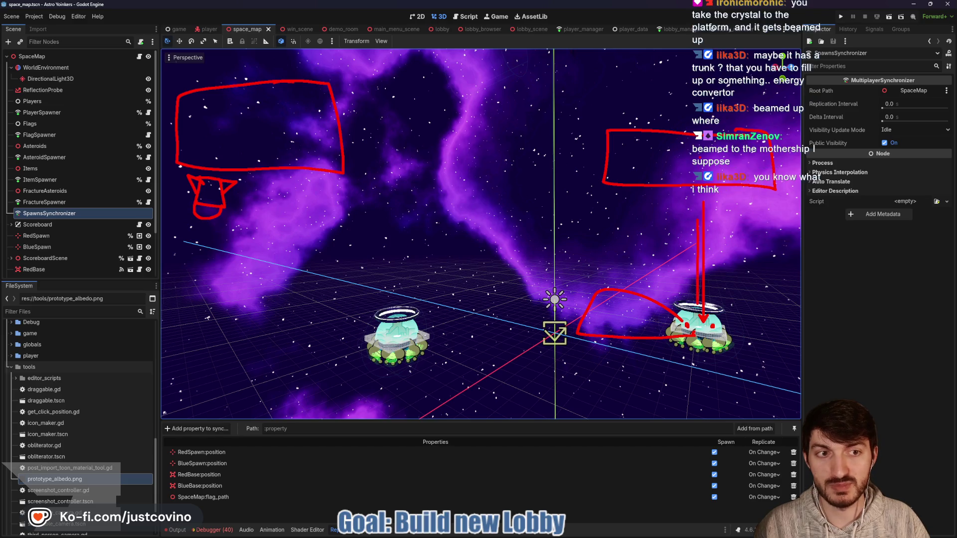
drag(691, 222, 697, 205)
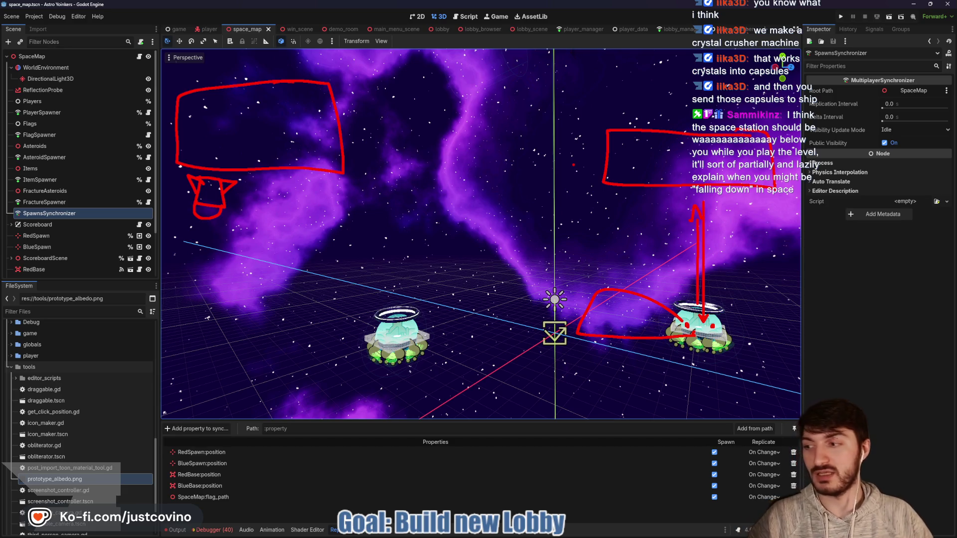
Clear all the red sketch marks from the scene view.
key(e)
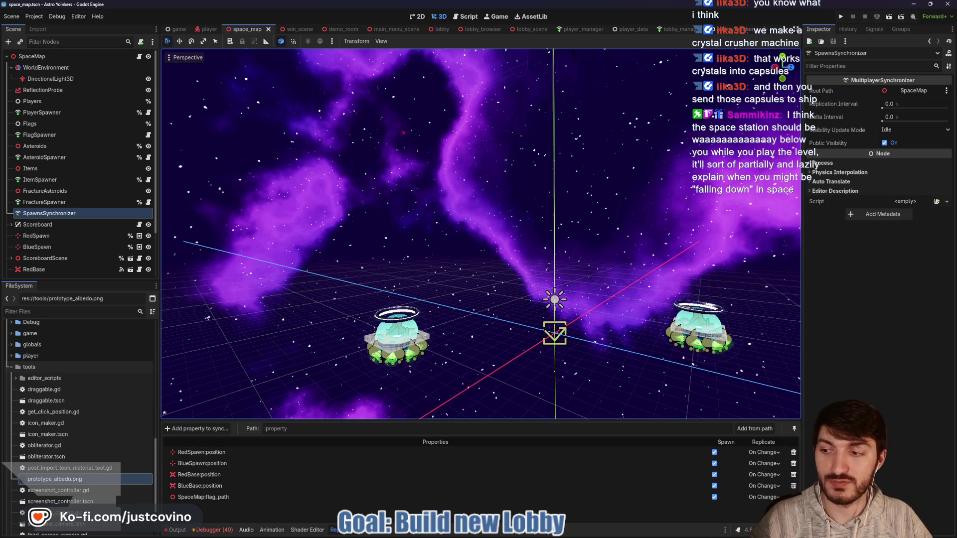
Frame the nebula with a tall red rectangle, adding a small shape on top and a hook beside it.
drag(435, 109, 519, 303)
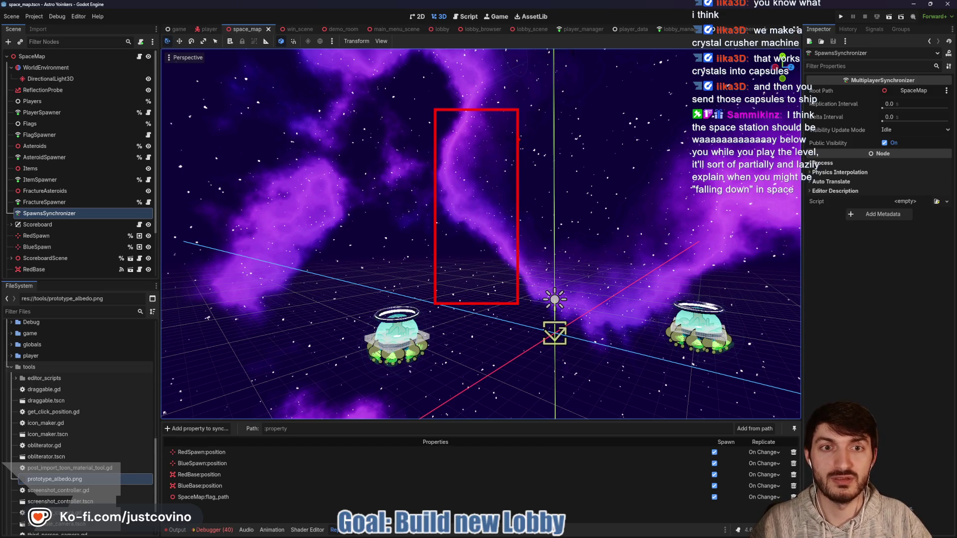
mouse_move(464, 116)
mouse_down()
mouse_move(455, 135)
mouse_move(463, 116)
mouse_up()
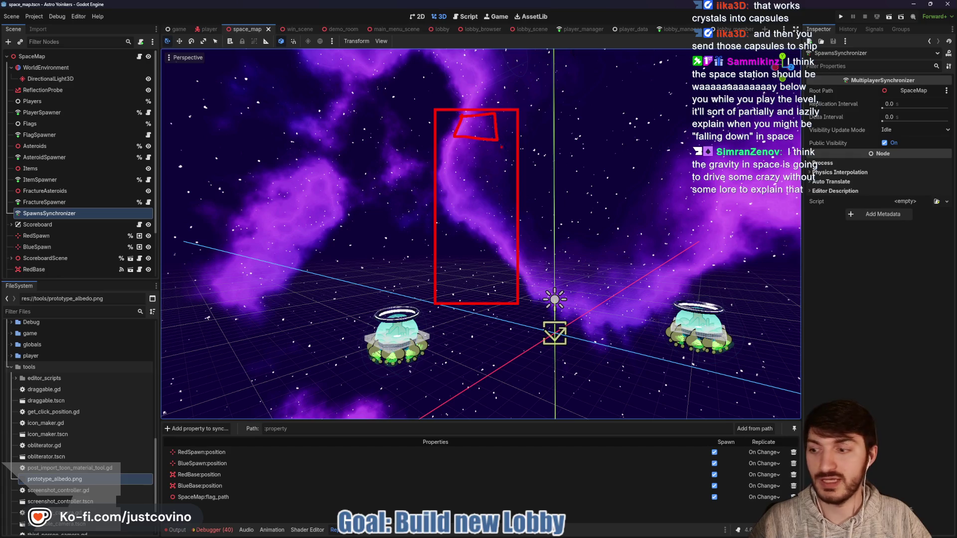
mouse_move(519, 143)
mouse_down()
mouse_move(526, 160)
mouse_move(554, 166)
mouse_move(542, 142)
mouse_move(519, 173)
mouse_up()
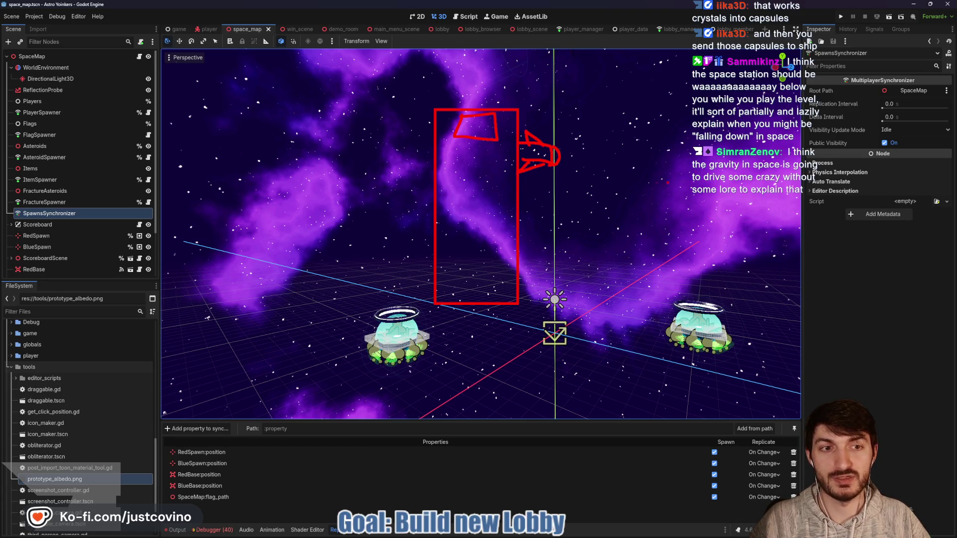
Circle a chat comment, arrow it to the right capsule, link the capsule to the origin, then clear the marks.
mouse_move(775, 152)
mouse_down()
mouse_move(697, 142)
mouse_move(783, 136)
mouse_up()
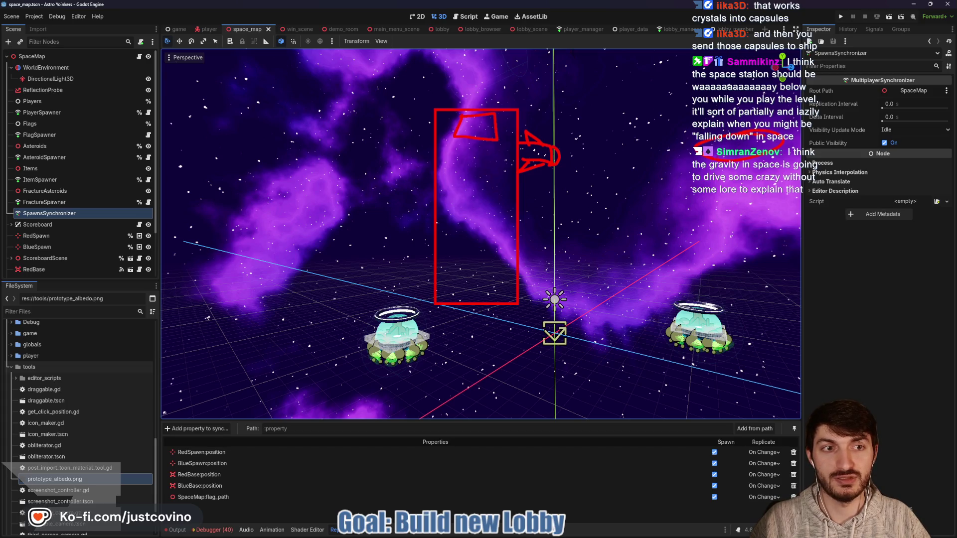
mouse_move(727, 166)
mouse_down()
mouse_move(708, 313)
mouse_move(730, 303)
mouse_move(684, 325)
mouse_move(702, 333)
mouse_move(593, 297)
mouse_move(526, 301)
mouse_up()
mouse_move(665, 327)
mouse_down()
mouse_move(568, 328)
mouse_move(661, 368)
mouse_move(671, 319)
mouse_move(696, 322)
mouse_move(723, 192)
mouse_up()
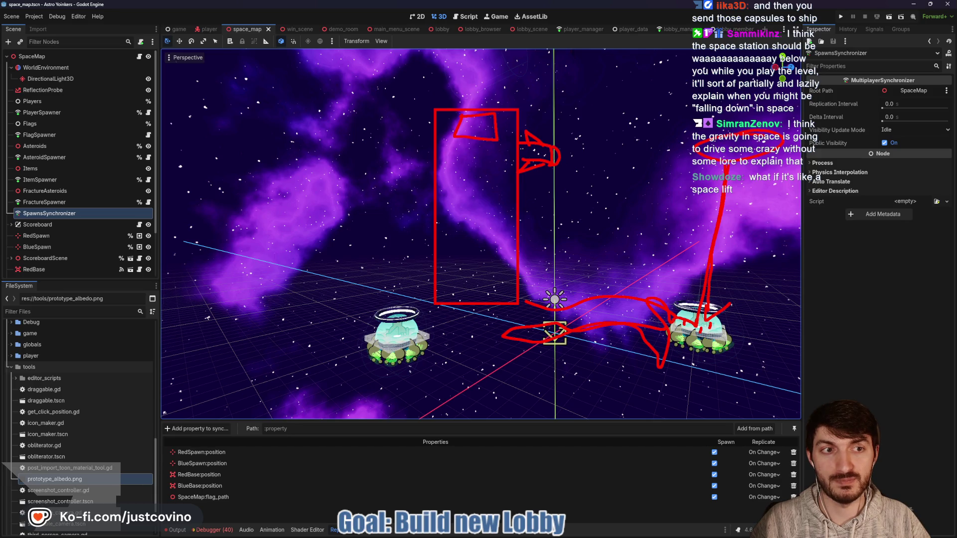
mouse_move(711, 322)
mouse_down()
mouse_move(728, 334)
mouse_move(716, 317)
mouse_move(707, 327)
mouse_move(722, 342)
mouse_up()
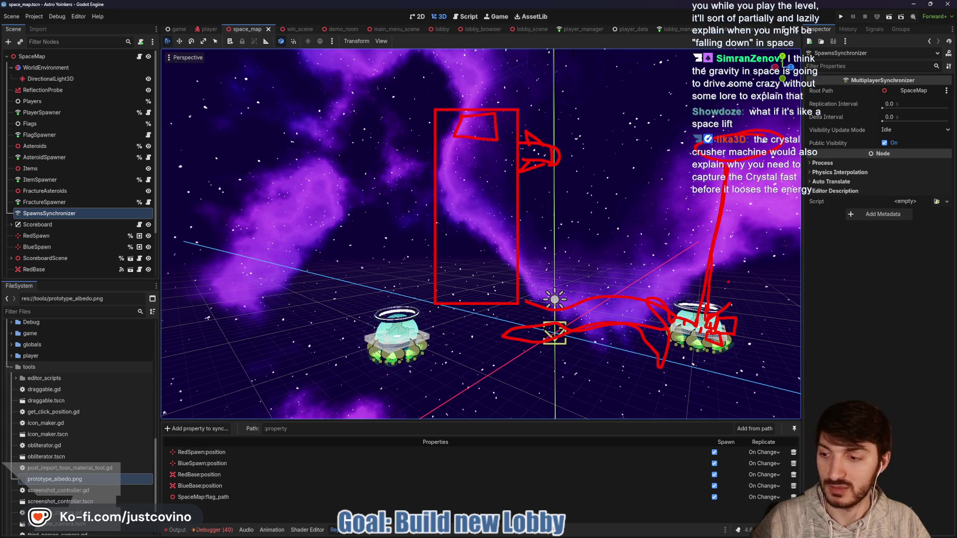
key(Escape)
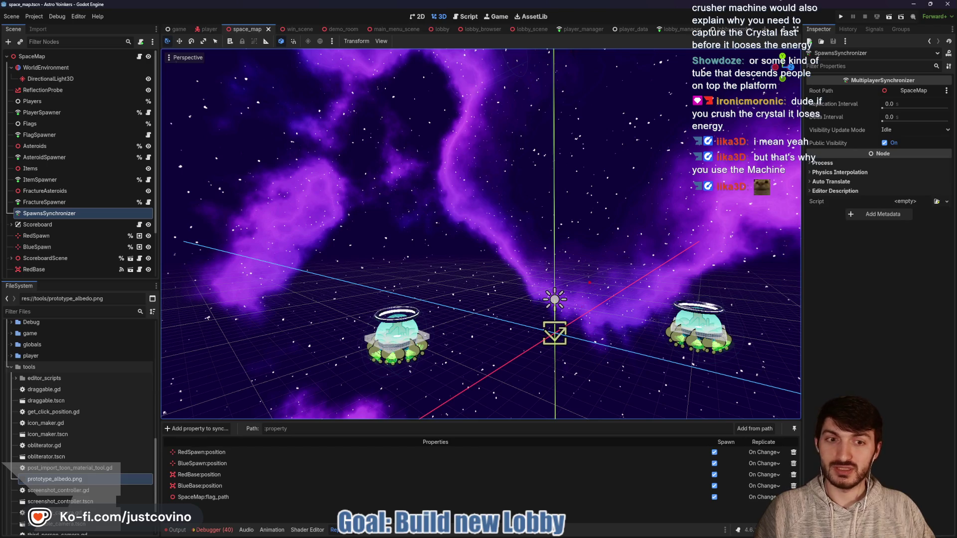
Outline a tall red shaft over the nebula.
drag(433, 128, 544, 354)
Draw an up-down arrow inside the shaft and a divided box to its right.
mouse_move(489, 162)
mouse_down()
mouse_move(457, 199)
mouse_move(457, 309)
mouse_move(474, 341)
mouse_move(500, 301)
mouse_move(501, 198)
mouse_move(483, 132)
mouse_move(488, 144)
mouse_up()
mouse_move(464, 348)
mouse_down()
mouse_move(471, 343)
mouse_move(476, 355)
mouse_up()
mouse_move(566, 141)
mouse_down()
mouse_move(559, 209)
mouse_move(612, 142)
mouse_up()
drag(566, 165, 623, 165)
drag(561, 188, 626, 188)
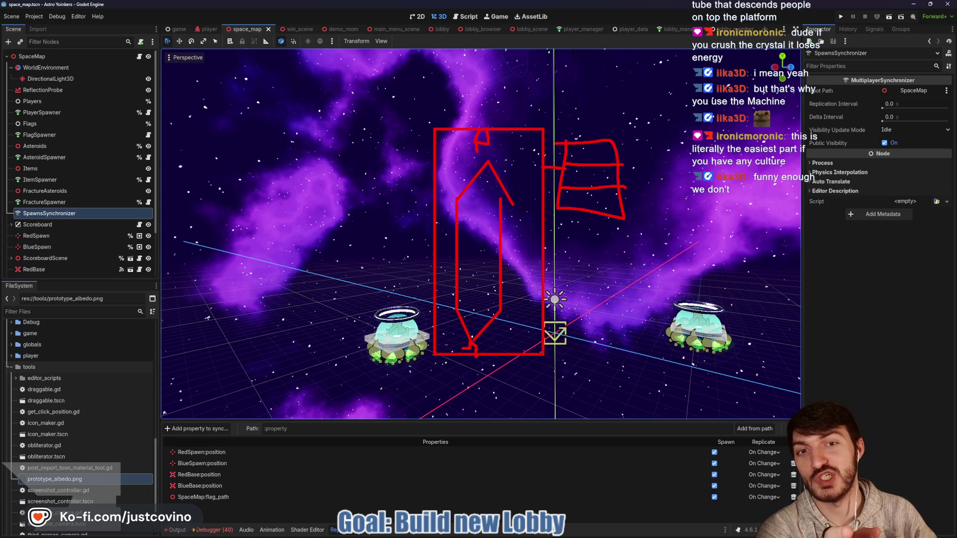
drag(479, 142, 478, 149)
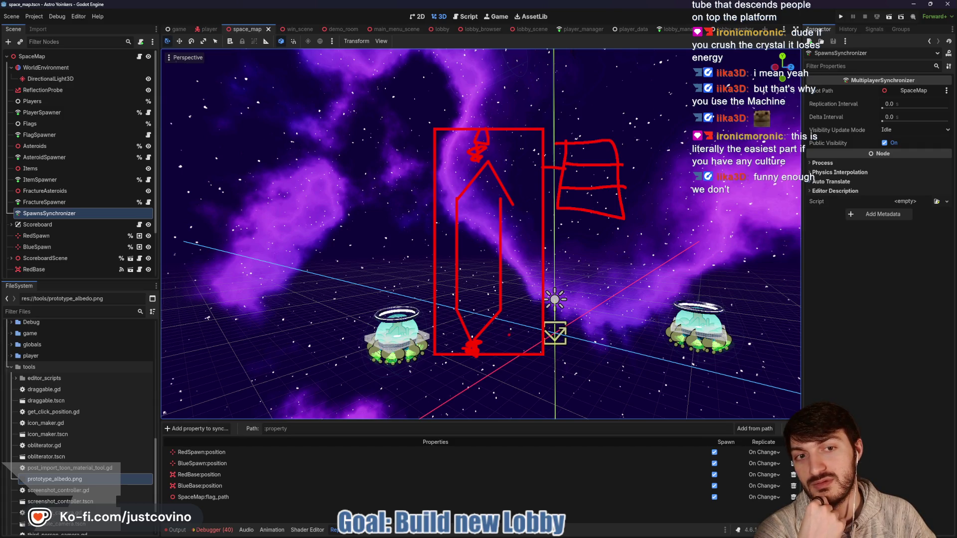
Sketch a filled box beside the scene origin with an arrow from the right platform.
drag(559, 341, 546, 359)
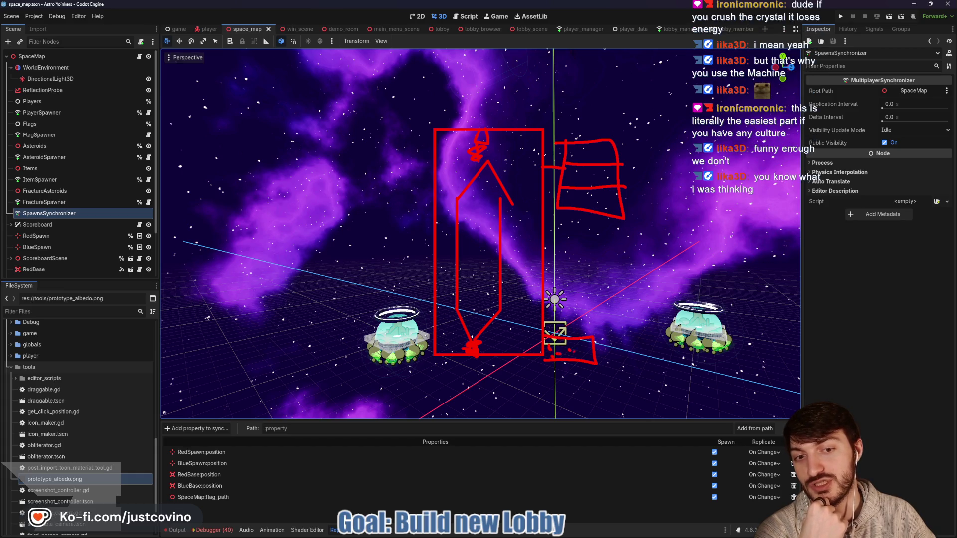
drag(581, 345, 574, 355)
mouse_move(567, 352)
mouse_down()
mouse_move(577, 358)
mouse_move(592, 345)
mouse_up()
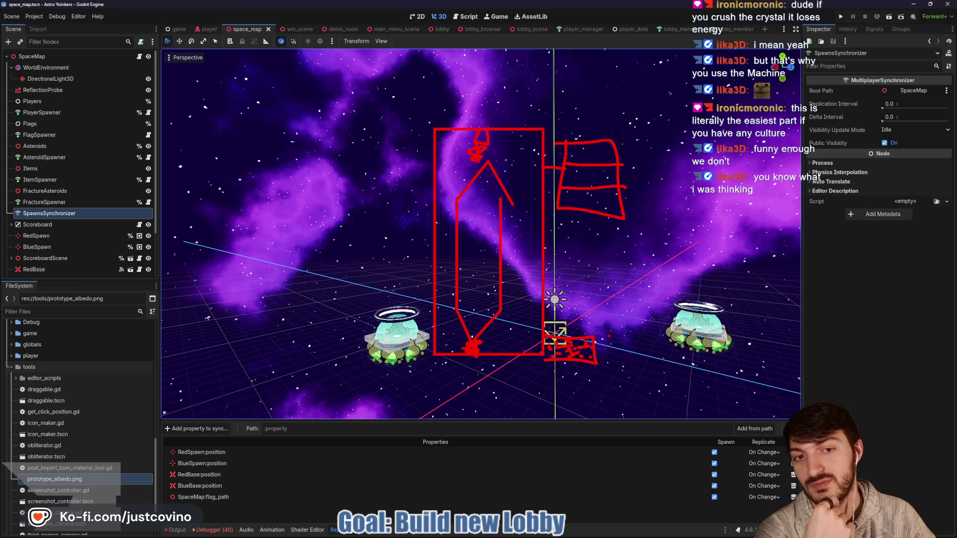
mouse_move(663, 318)
mouse_down()
mouse_move(603, 344)
mouse_move(614, 352)
mouse_up()
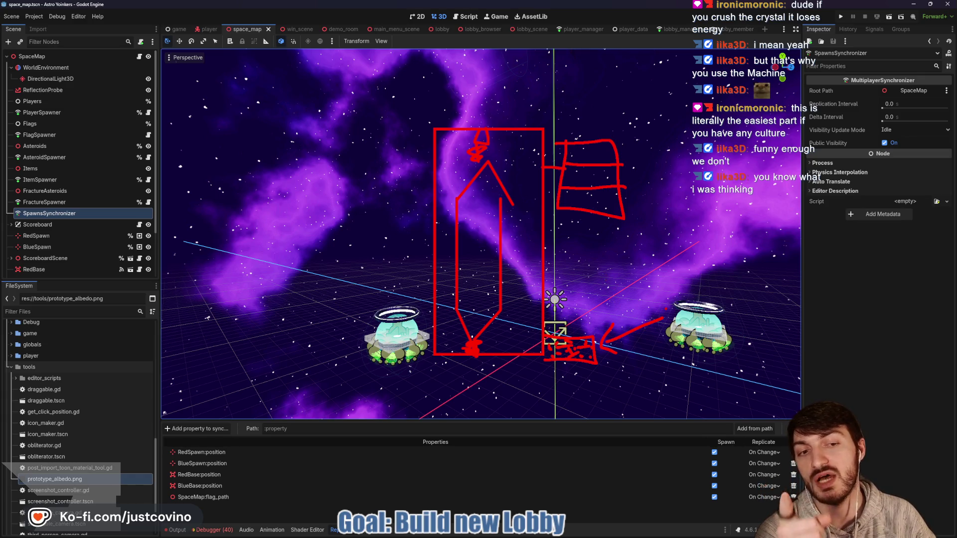
Circle the chat comments with an arrow, then clear all the red marks.
drag(713, 61, 712, 84)
mouse_move(700, 132)
mouse_down()
mouse_move(813, 62)
mouse_move(718, 53)
mouse_up()
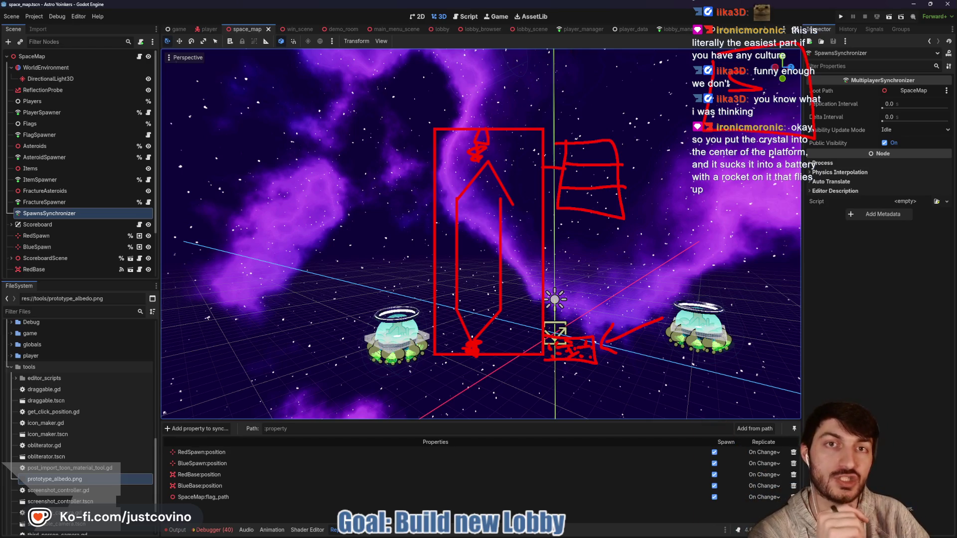
key(Escape)
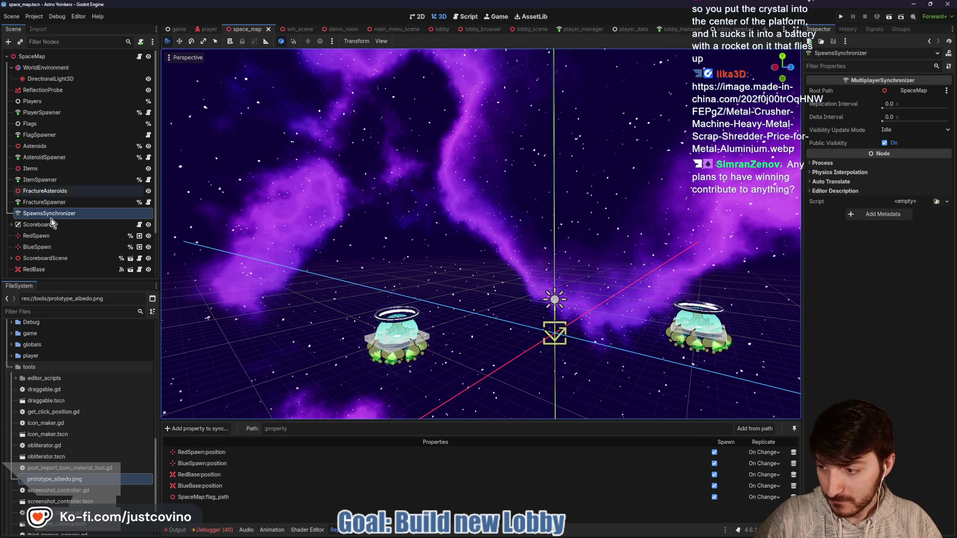
Bring up the shared metal crusher machine picture in an image viewer.
key(F5)
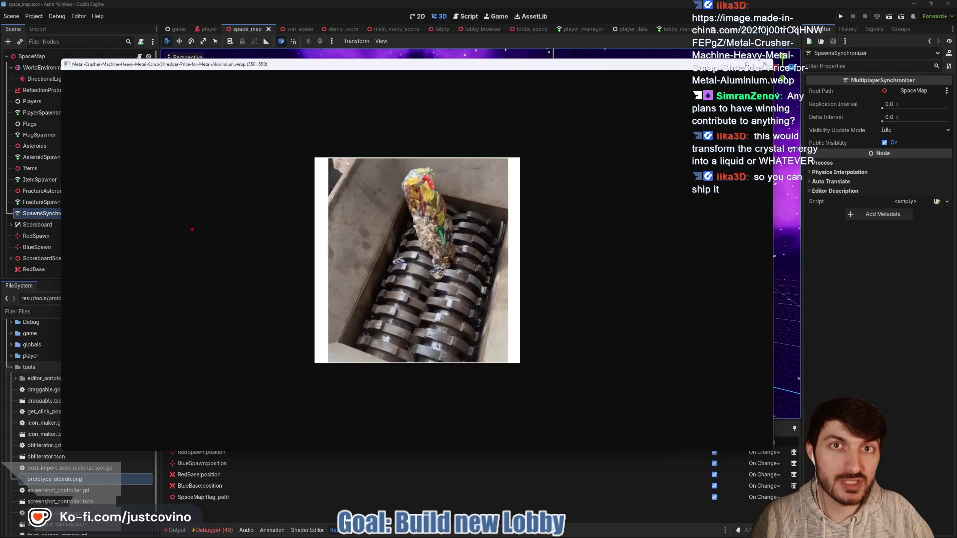
drag(199, 188, 205, 233)
drag(173, 203, 236, 185)
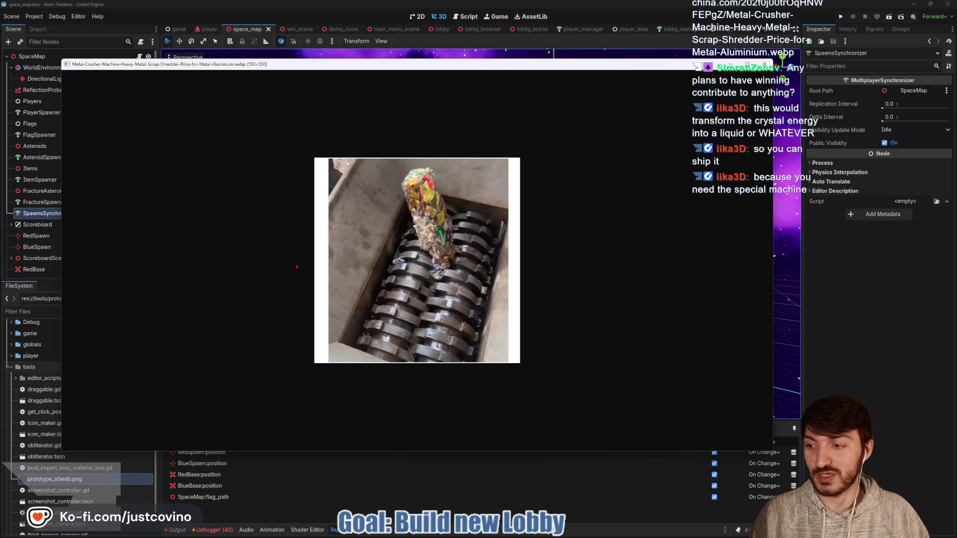
mouse_move(259, 143)
mouse_down()
mouse_move(252, 219)
mouse_move(223, 146)
mouse_move(205, 217)
mouse_move(237, 225)
mouse_up()
mouse_move(155, 140)
mouse_down()
mouse_move(160, 214)
mouse_move(120, 160)
mouse_up()
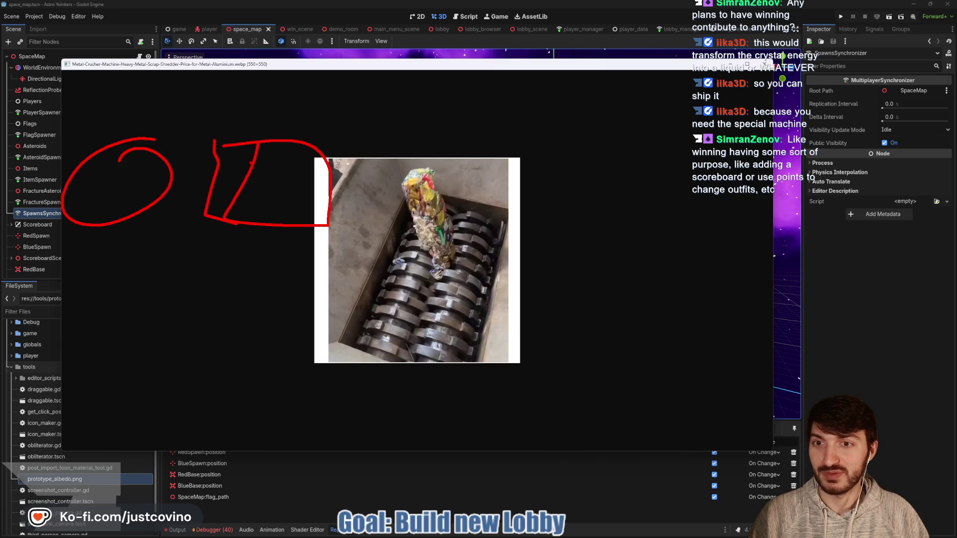
drag(219, 152, 241, 159)
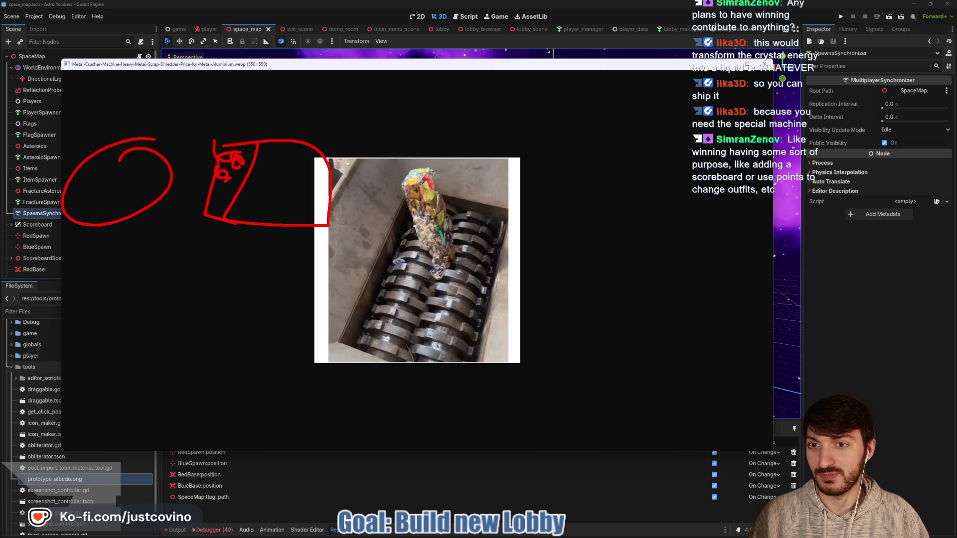
key(e)
mouse_move(572, 118)
mouse_down()
mouse_move(718, 324)
mouse_move(710, 410)
mouse_up()
drag(637, 159, 662, 199)
mouse_move(637, 159)
mouse_down()
mouse_move(608, 206)
mouse_move(613, 310)
mouse_up()
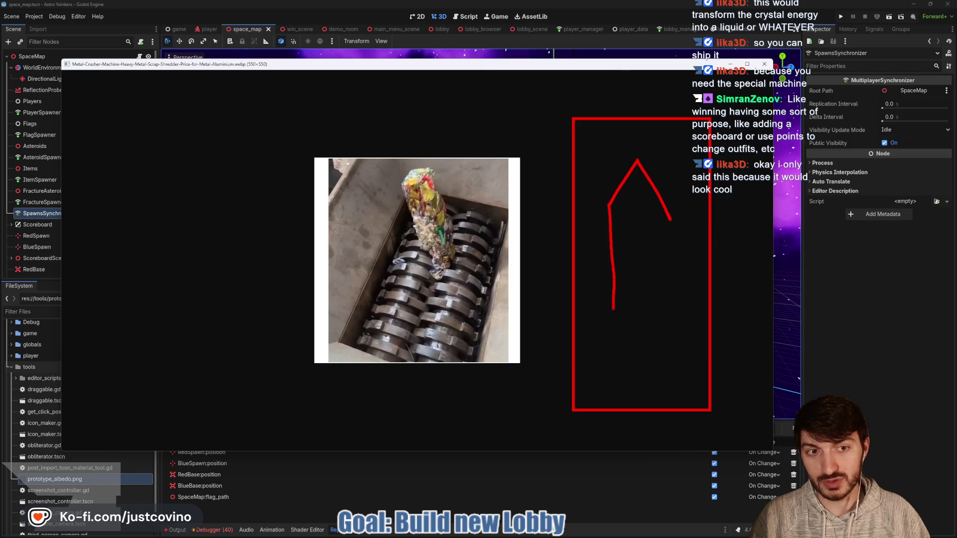
mouse_move(612, 360)
mouse_down()
mouse_move(627, 390)
mouse_move(649, 370)
mouse_move(668, 204)
mouse_up()
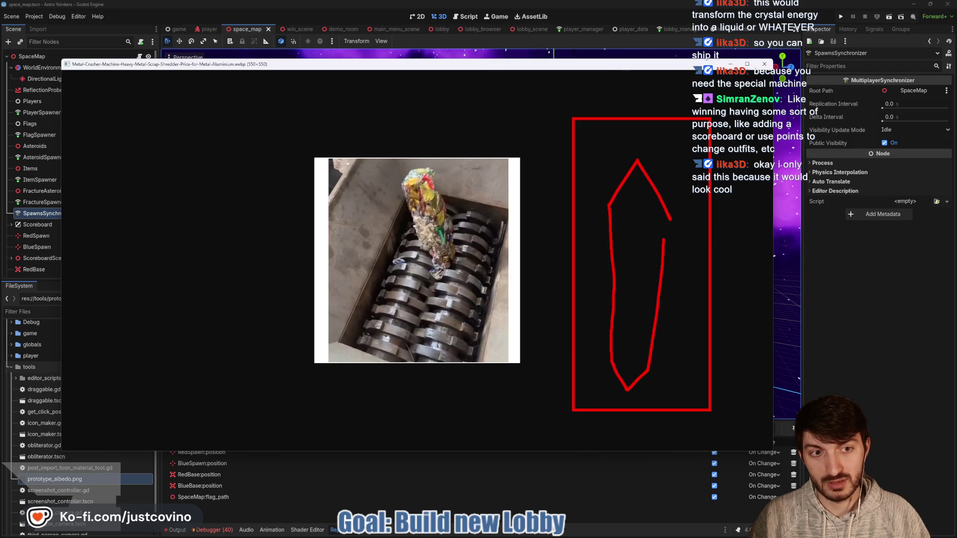
mouse_move(634, 121)
mouse_down()
mouse_move(633, 139)
mouse_move(620, 146)
mouse_up()
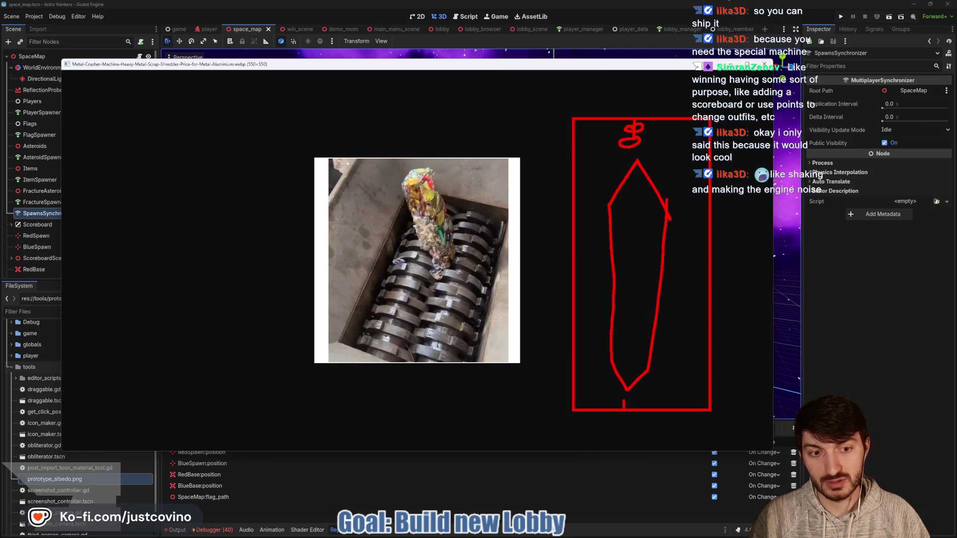
drag(623, 394, 623, 407)
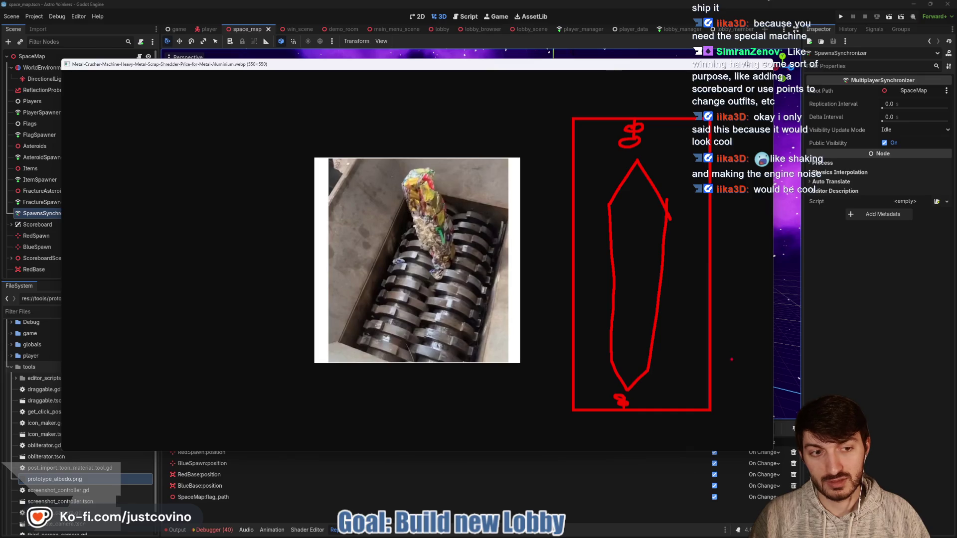
mouse_move(711, 338)
mouse_down()
mouse_move(741, 345)
mouse_move(702, 394)
mouse_up()
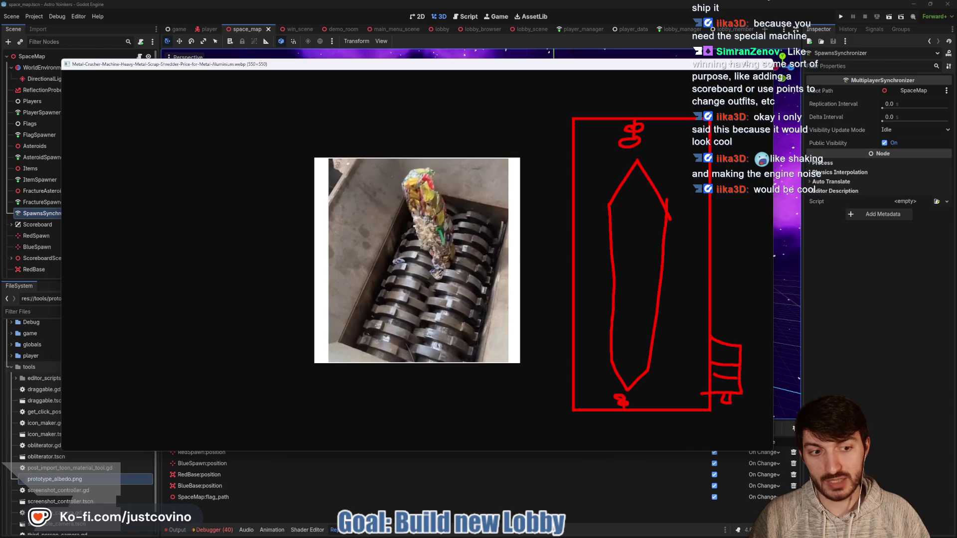
drag(718, 408, 721, 410)
drag(745, 257, 719, 86)
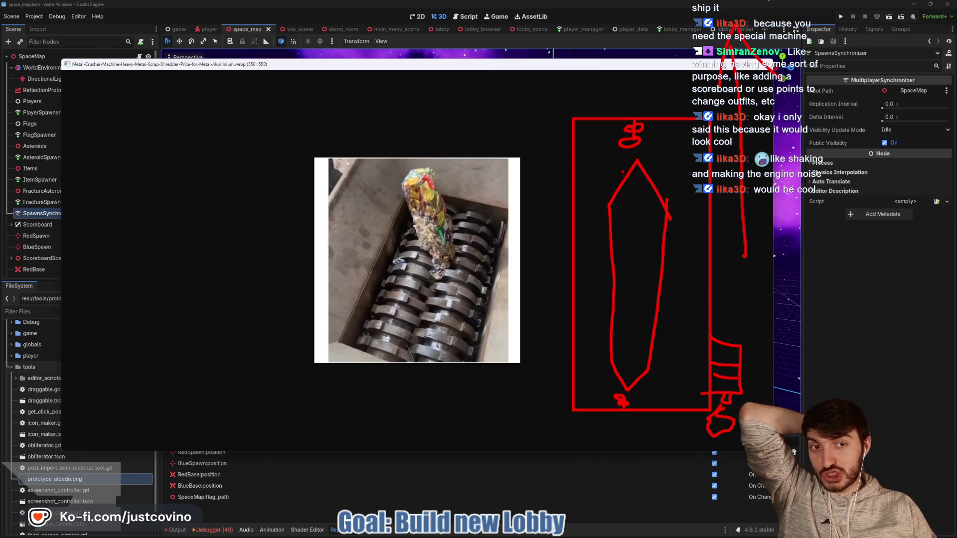
drag(634, 185, 632, 377)
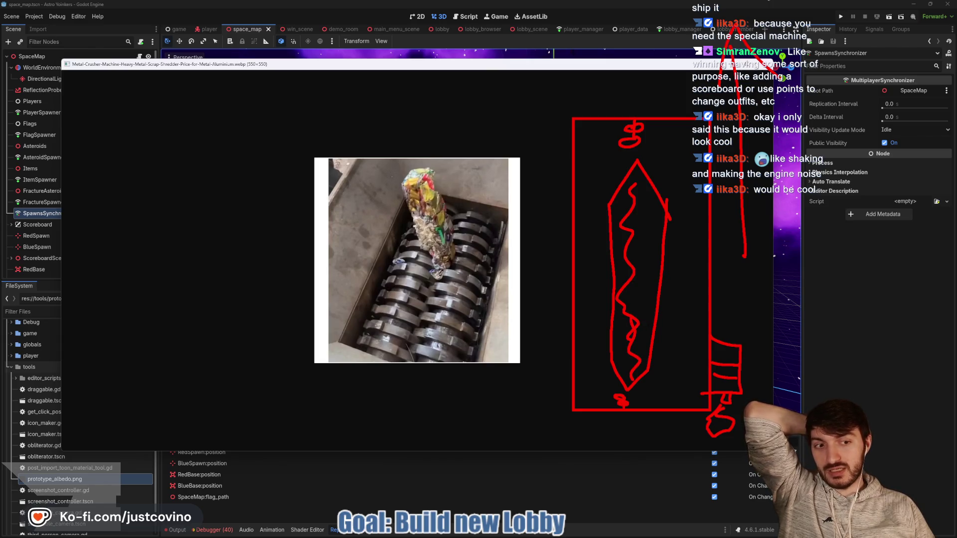
drag(748, 359, 742, 85)
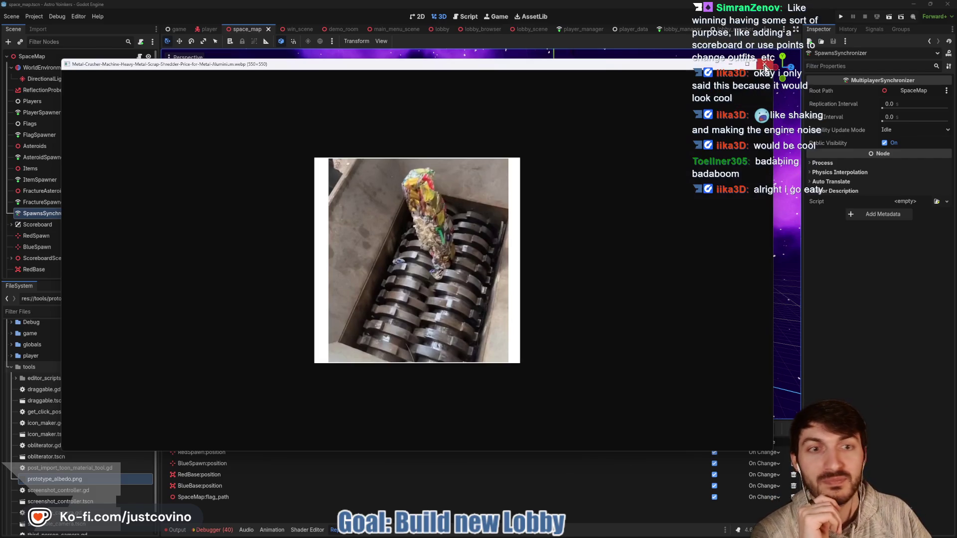
Close the shredder photo, orbit around the space map, and sketch a red arrow-and-flag annotation.
click(767, 64)
mouse_move(458, 269)
mouse_down()
mouse_move(534, 305)
mouse_move(593, 310)
mouse_up()
scroll(593, 310, down, 2)
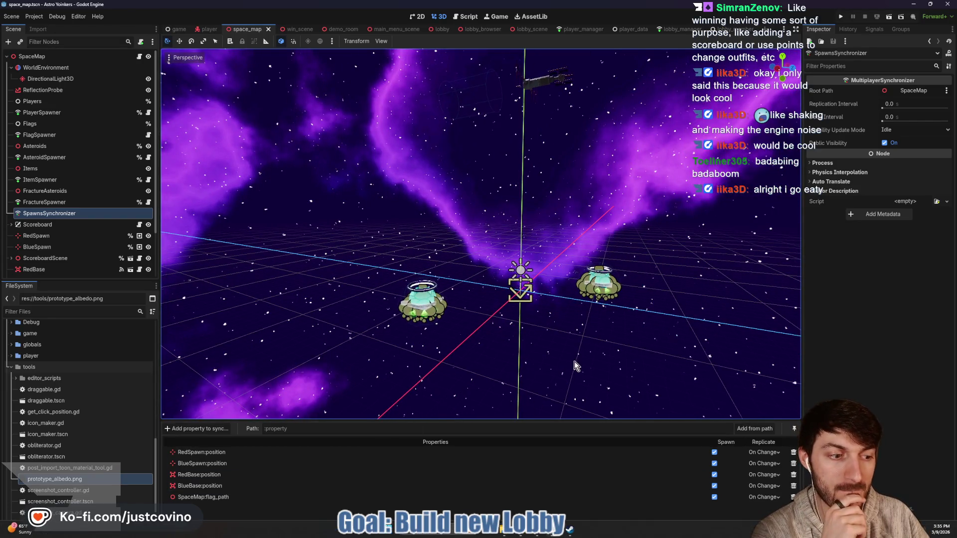
drag(575, 362, 538, 372)
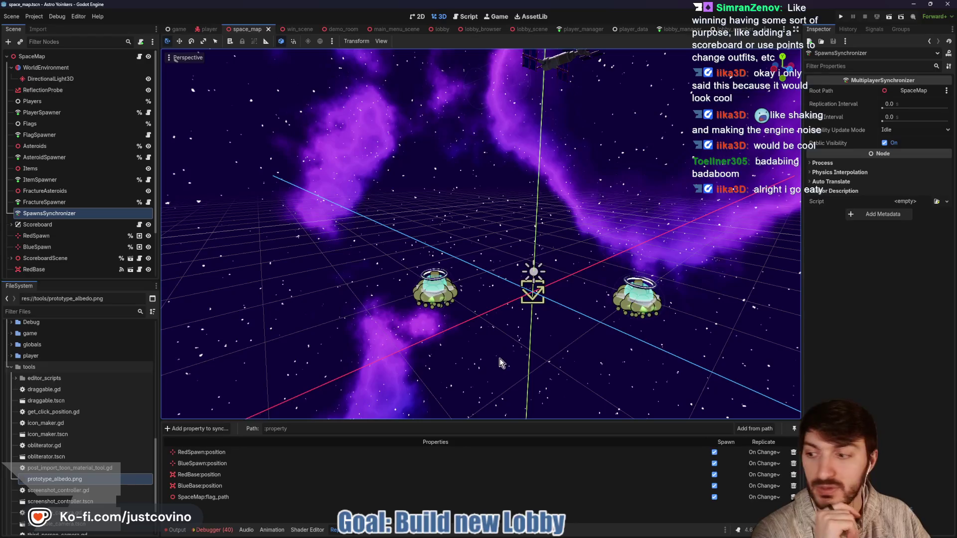
drag(543, 327, 448, 351)
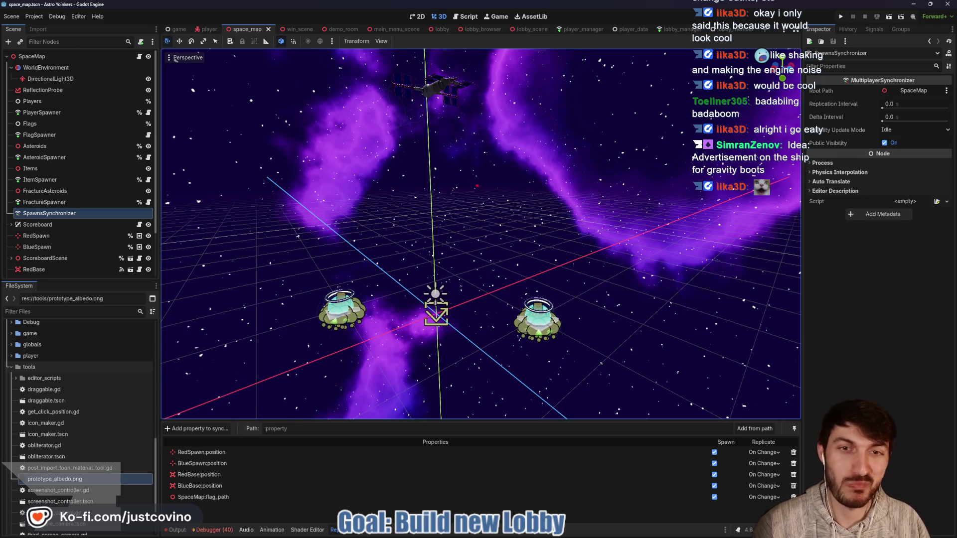
mouse_move(461, 159)
mouse_down()
mouse_move(631, 227)
mouse_move(430, 160)
mouse_up()
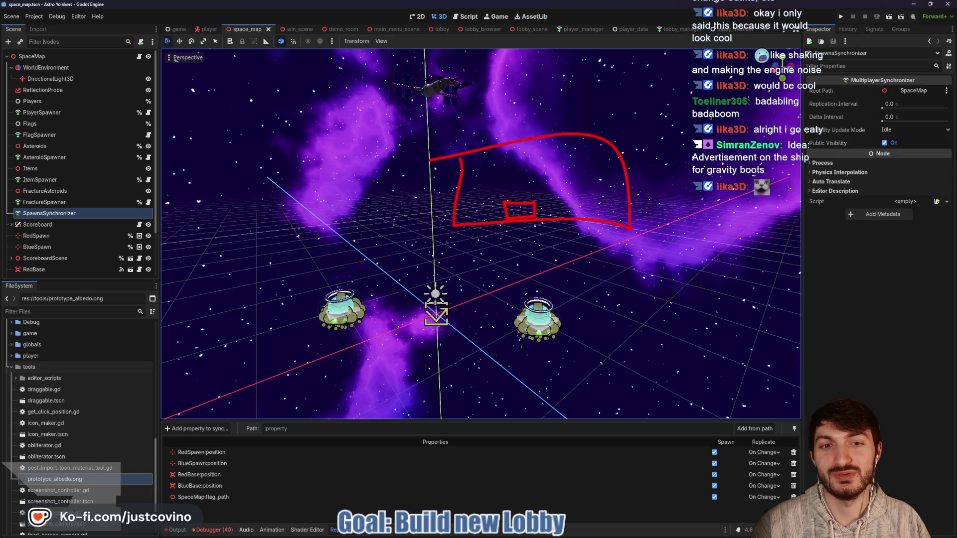
drag(523, 202, 536, 201)
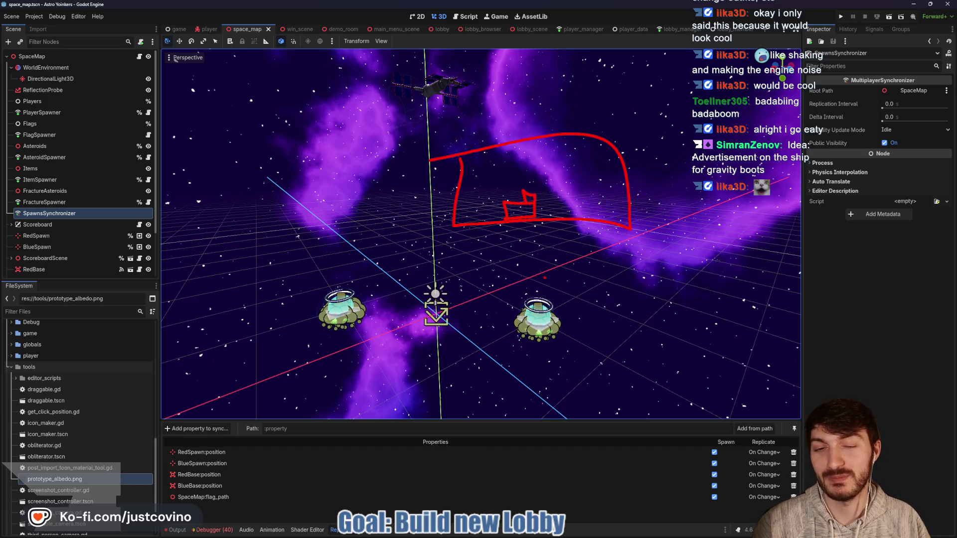
key(Escape)
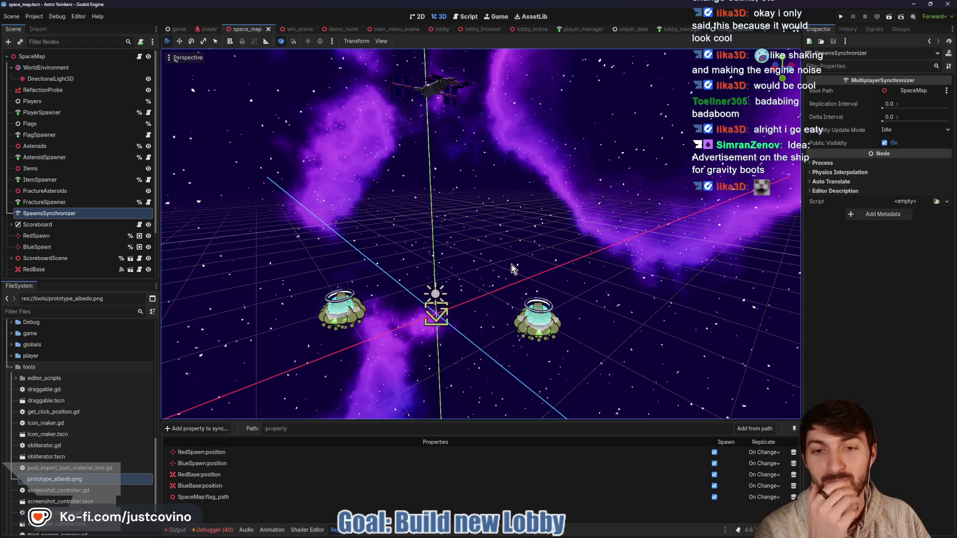
scroll(500, 257, down, 5)
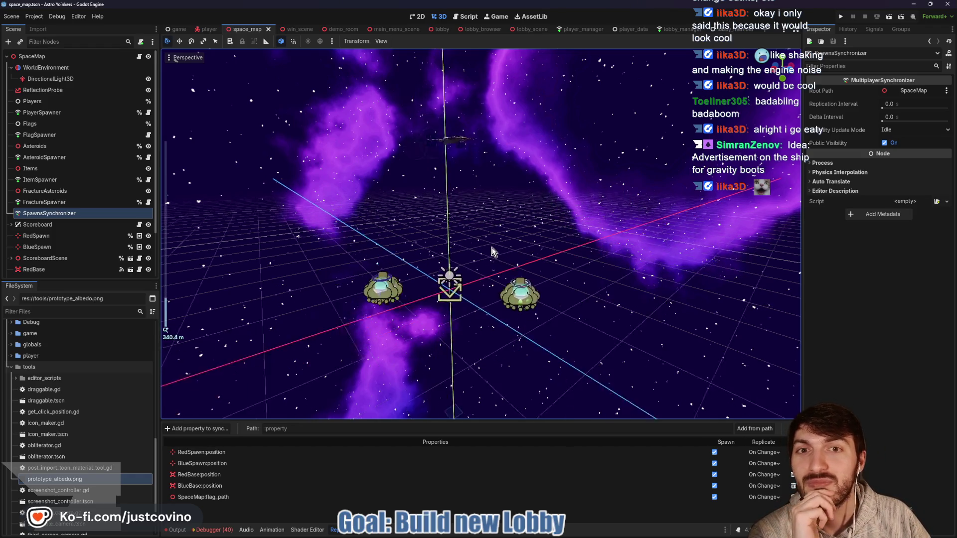
scroll(513, 231, up, 5)
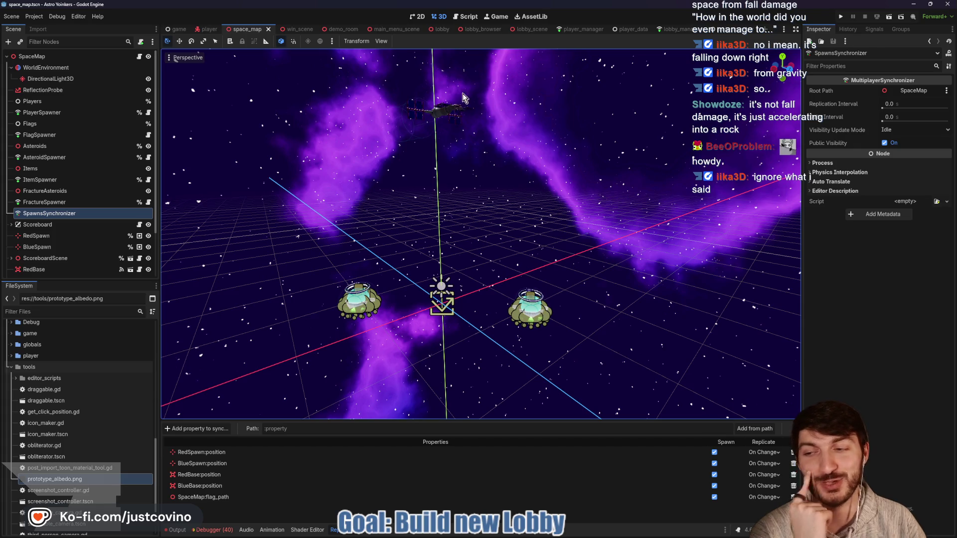
click(468, 18)
Place the caret on the empty lines 116–117 in map.gd.
scroll(428, 233, down, 1)
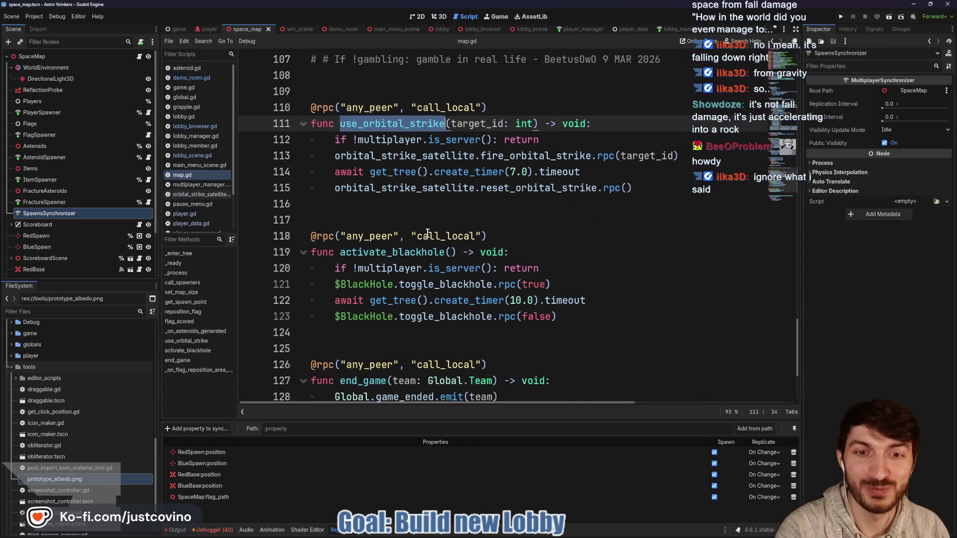
click(415, 216)
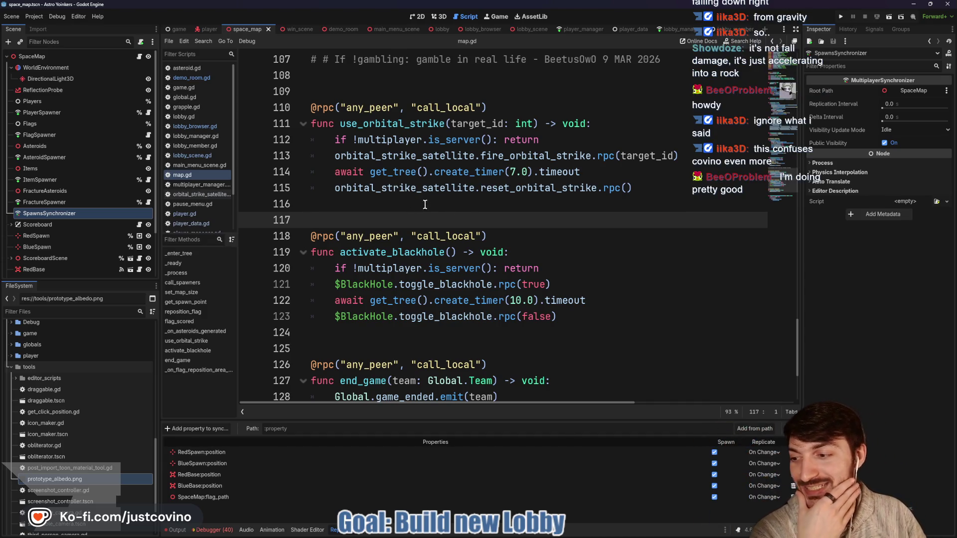
click(479, 208)
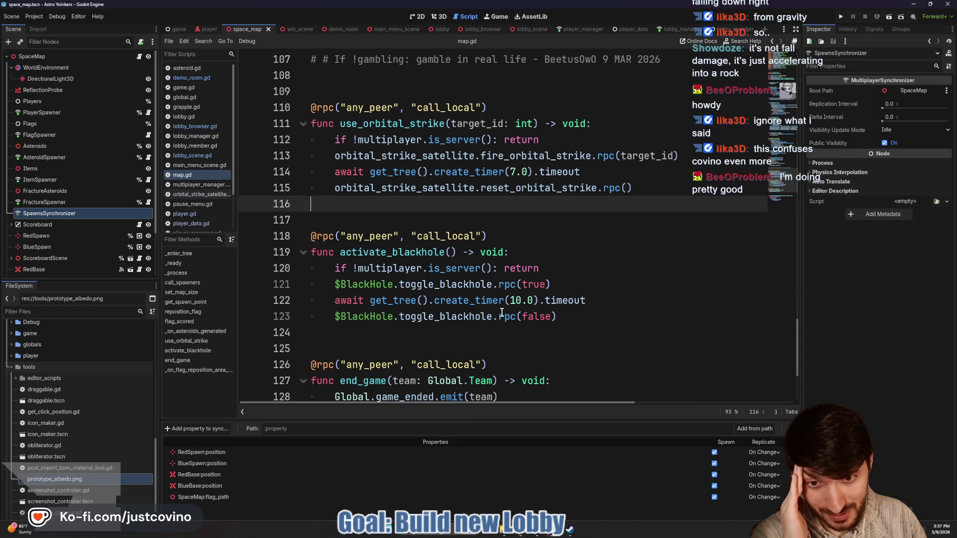
scroll(459, 289, up, 1)
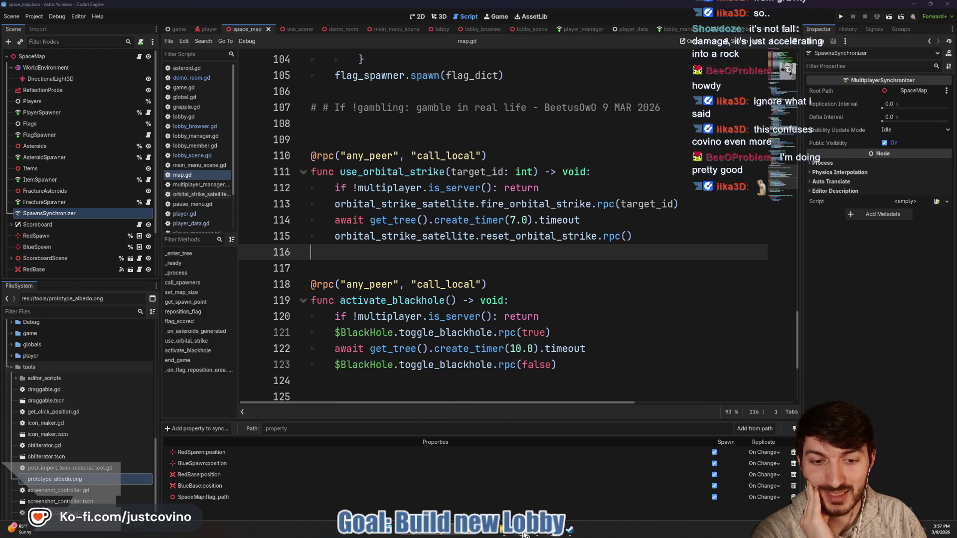
Bring up the browser and switch to the Astro Yoinkers Steam store page.
click(528, 537)
click(392, 339)
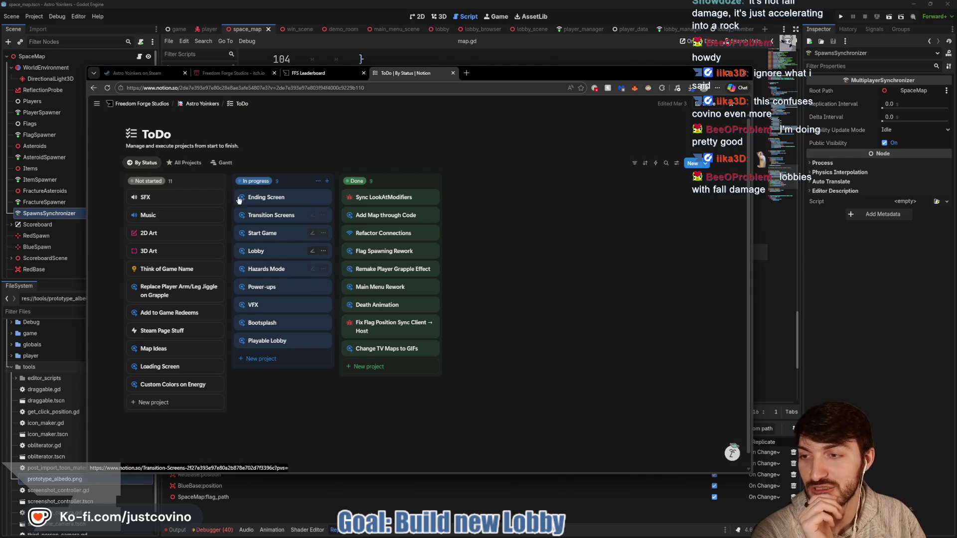
click(149, 76)
scroll(445, 287, up, 3)
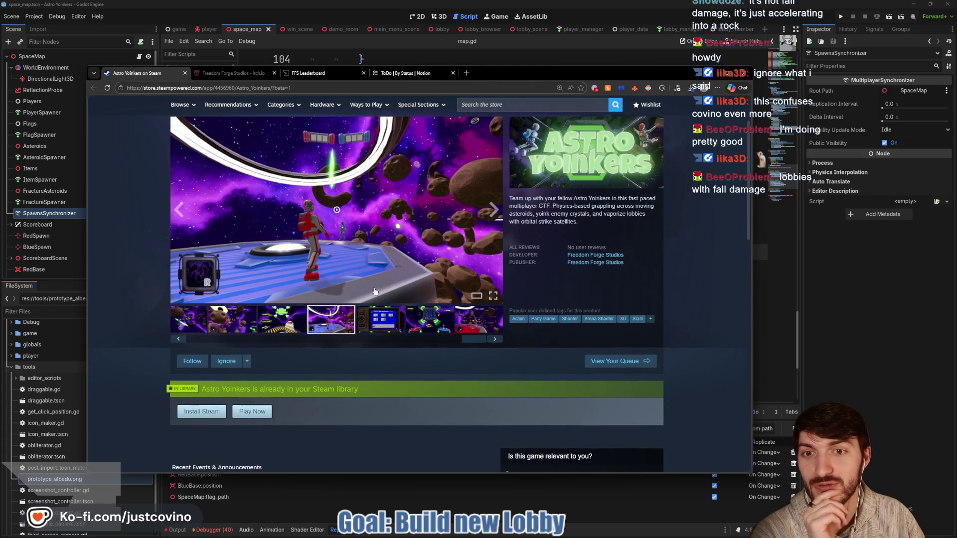
View the asteroid and ring screenshots on the Astro Yoinkers store page, then return to Godot.
scroll(330, 334, up, 1)
click(247, 374)
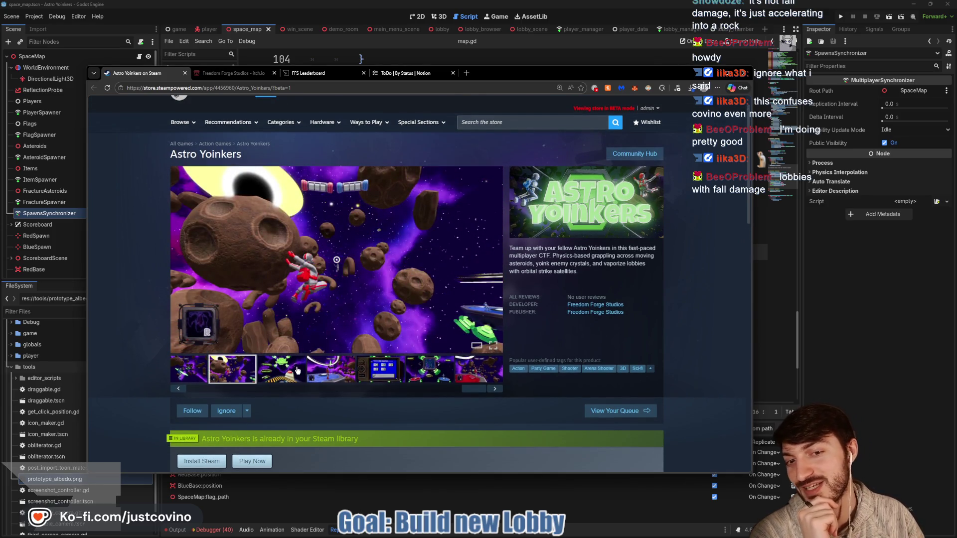
click(201, 370)
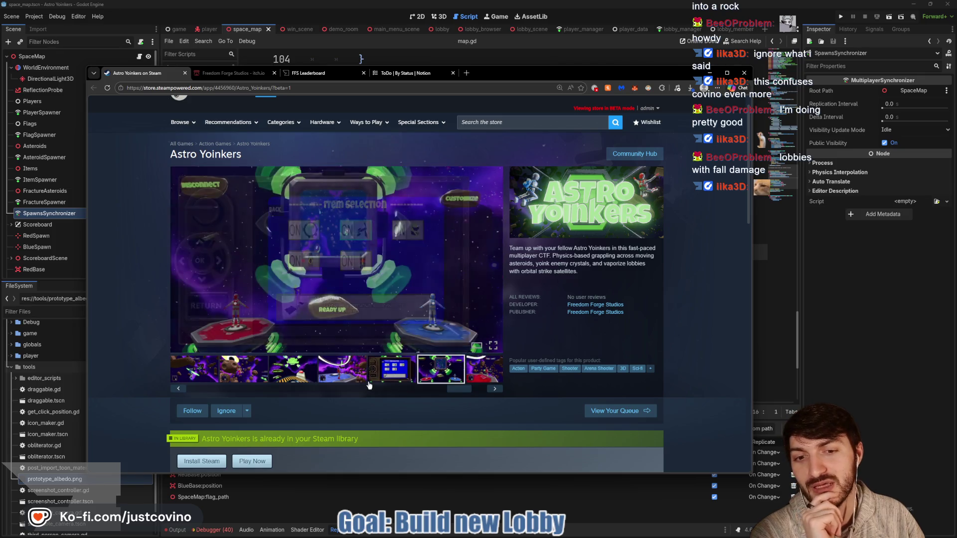
scroll(369, 385, down, 1)
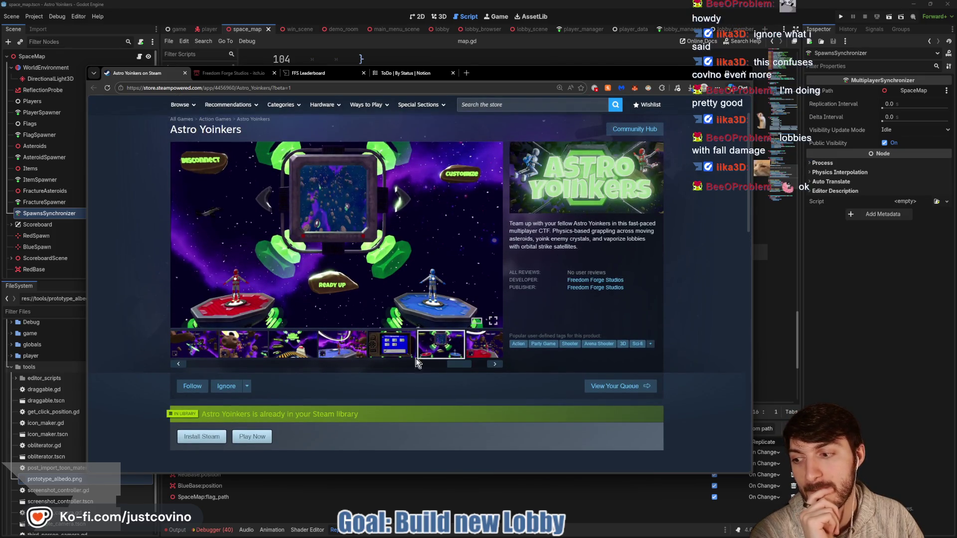
click(342, 344)
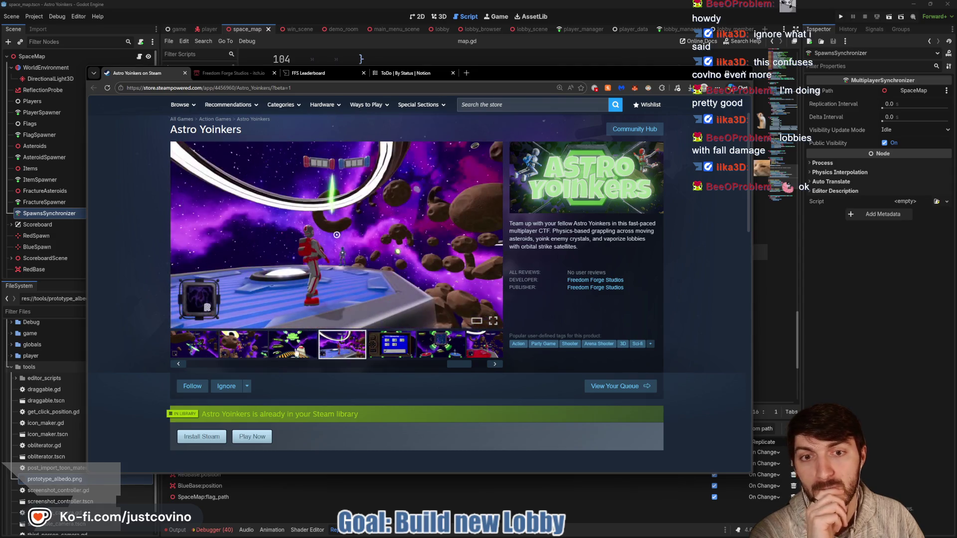
key(alt+Tab)
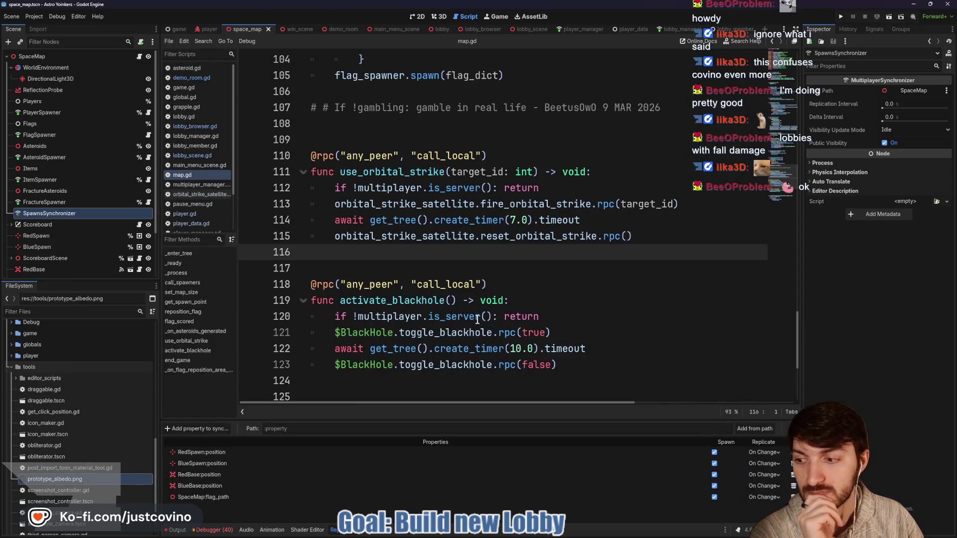
Read up through map.gd's orbital strike, spawn-point and flag-repositioning code.
scroll(498, 301, down, 2)
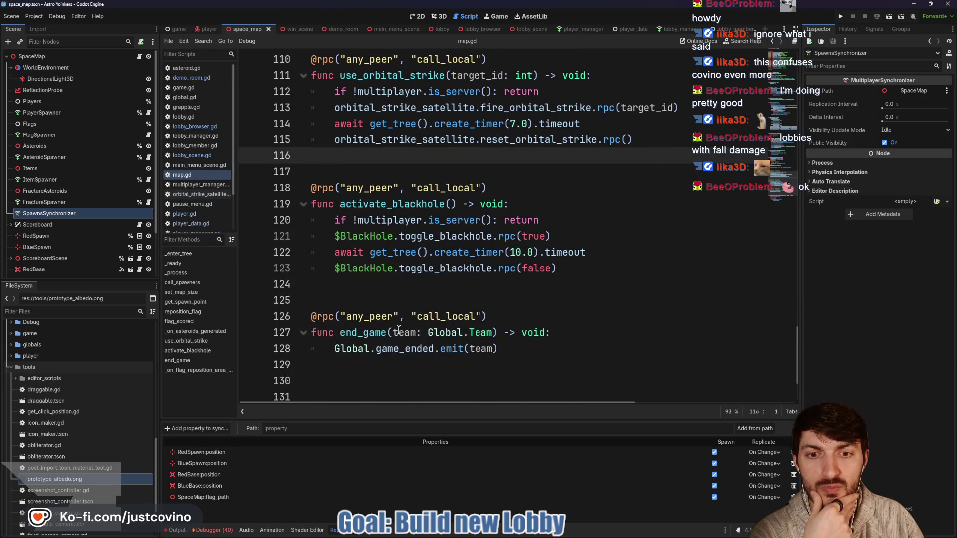
scroll(399, 330, up, 4)
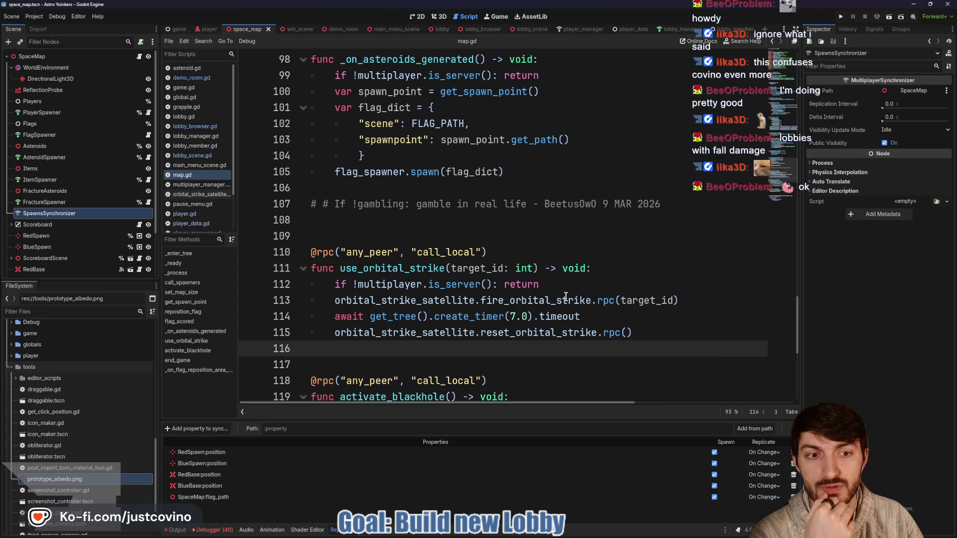
click(644, 300)
scroll(384, 321, up, 3)
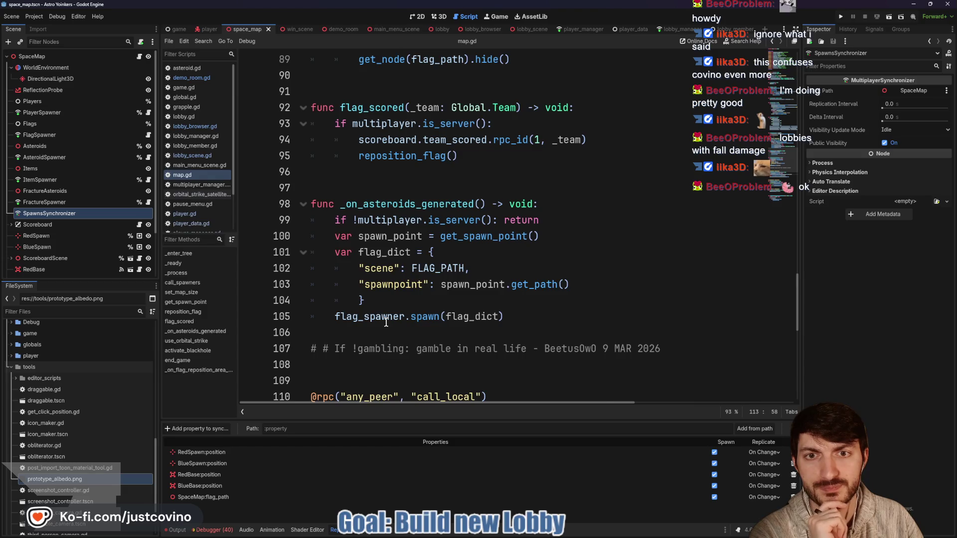
scroll(386, 322, up, 2)
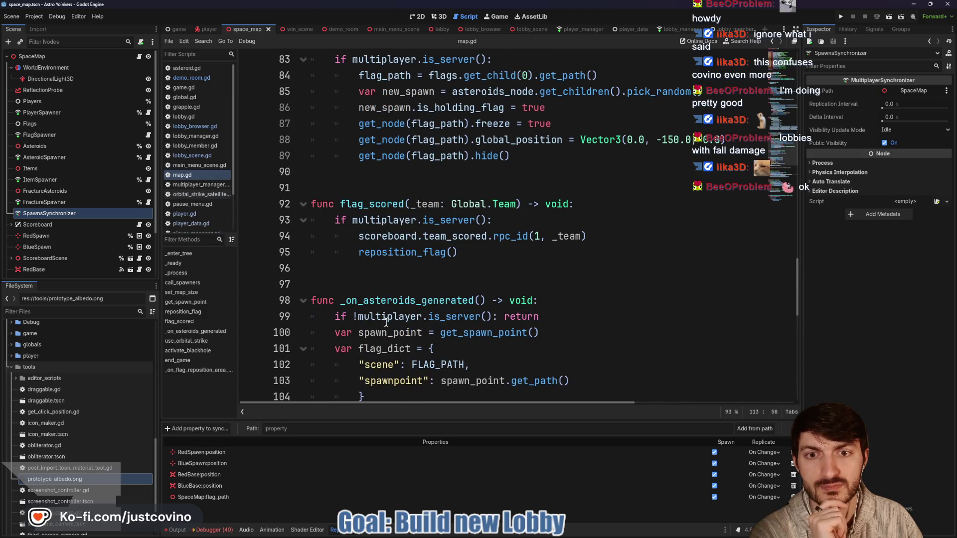
scroll(386, 322, up, 3)
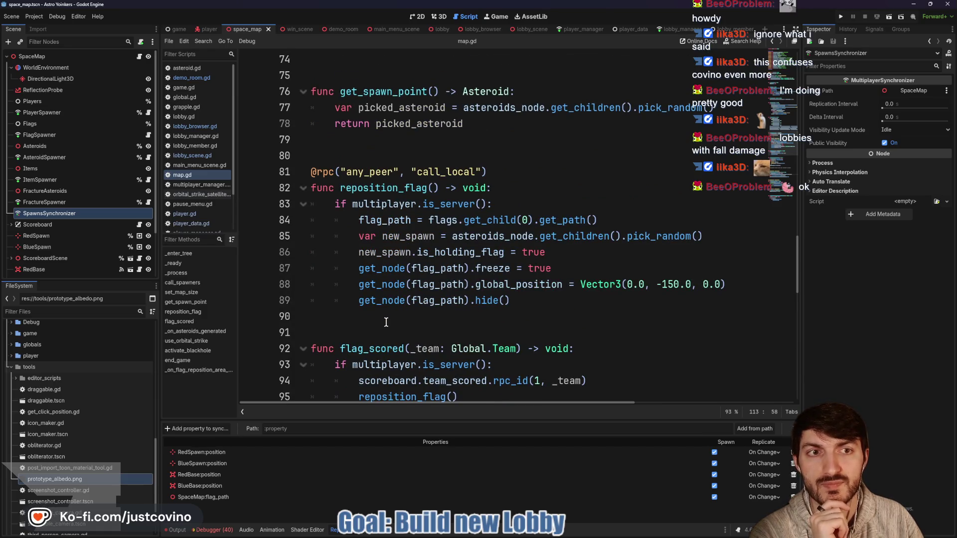
scroll(386, 323, up, 2)
scroll(386, 323, up, 1)
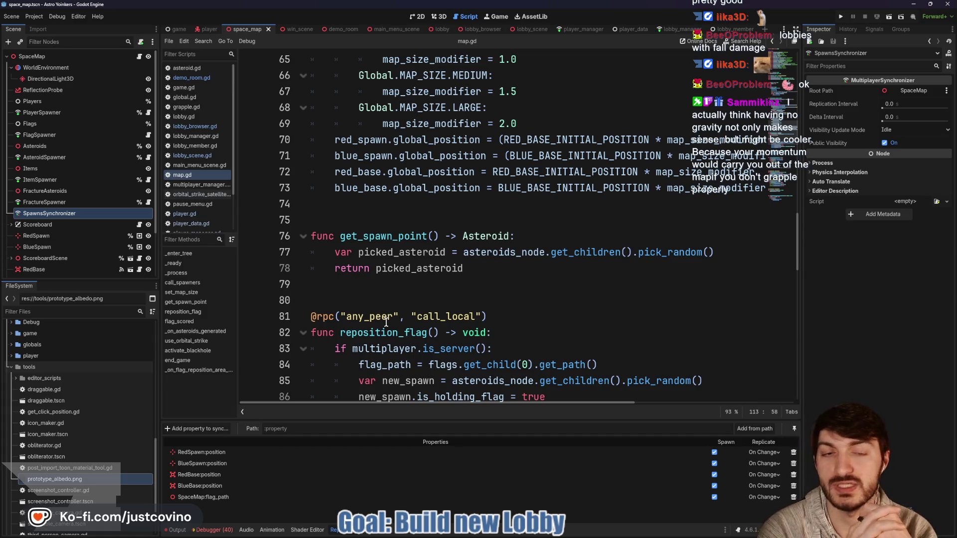
Save the space map scene from line 75 and open Project Settings.
click(394, 212)
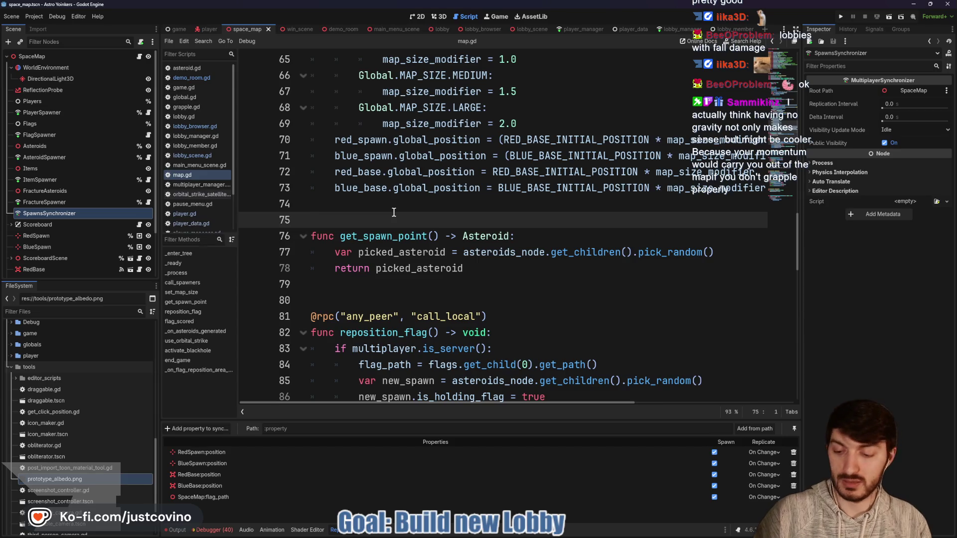
key(ctrl+s)
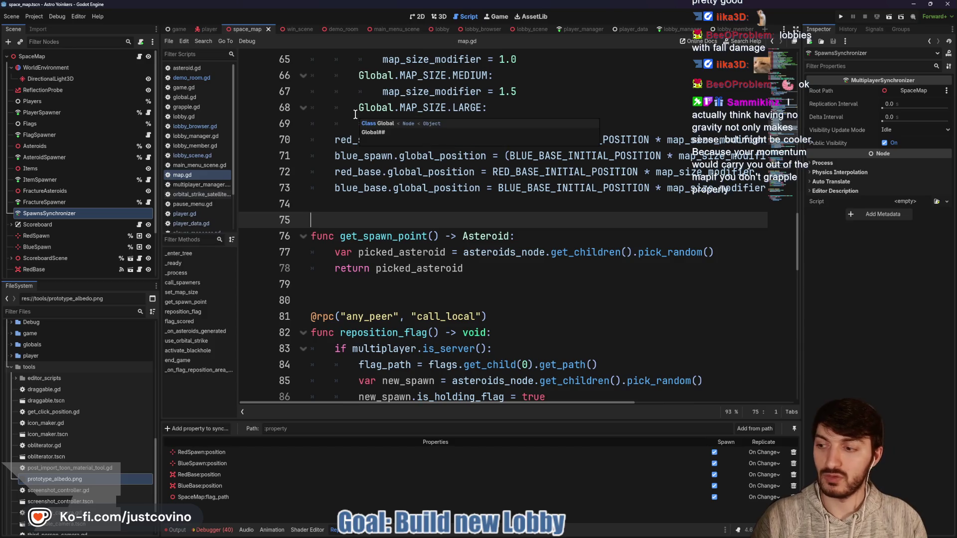
key(ctrl+s)
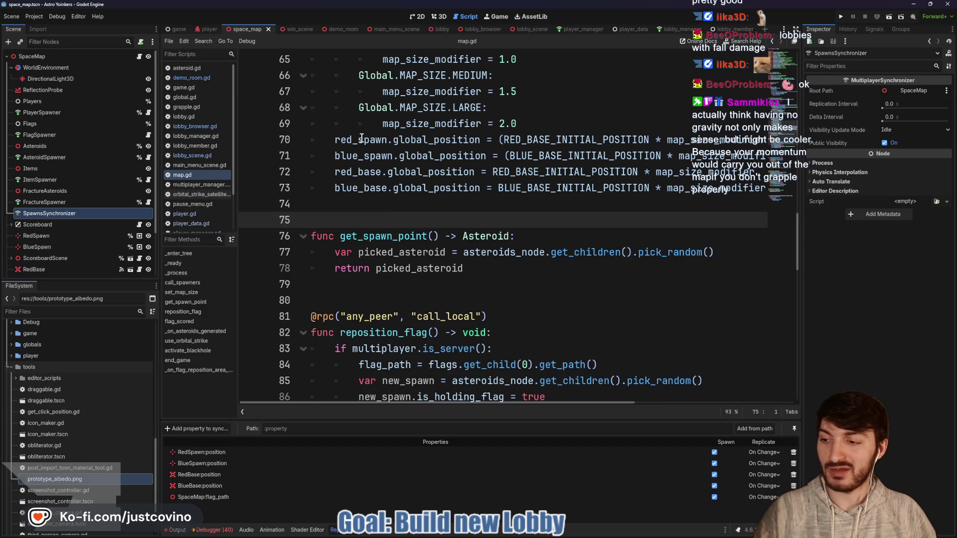
click(34, 17)
click(52, 35)
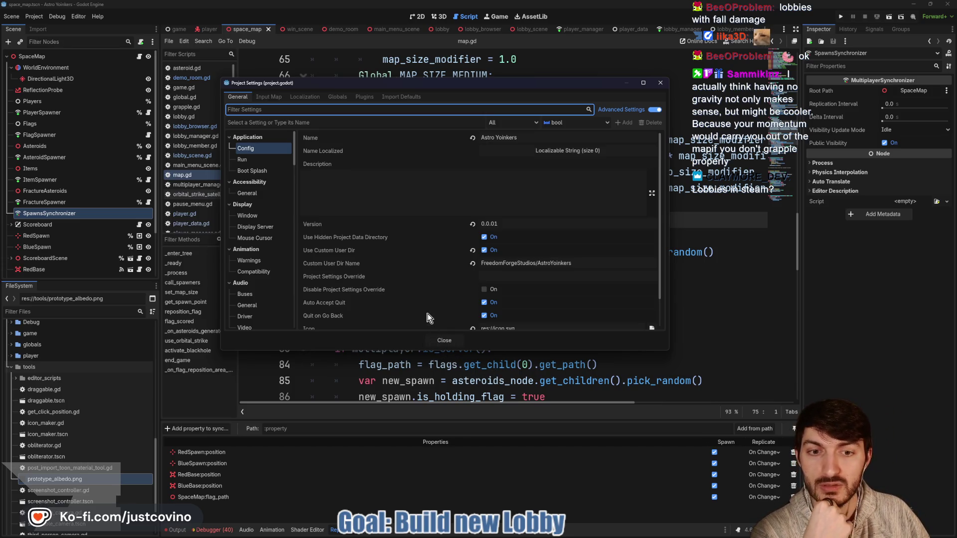
Browse the Run, Accessibility and Audio Buses sections of Project Settings.
scroll(430, 319, down, 2)
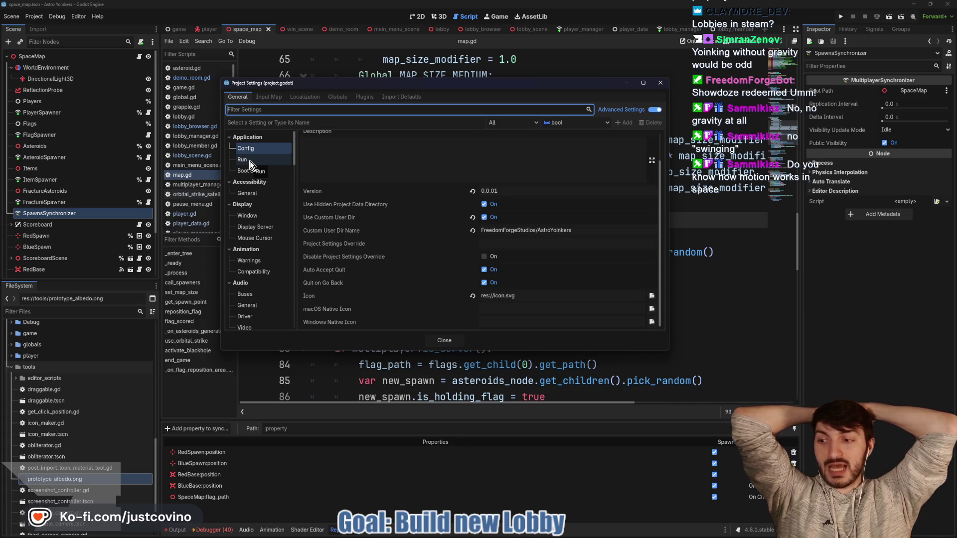
click(250, 161)
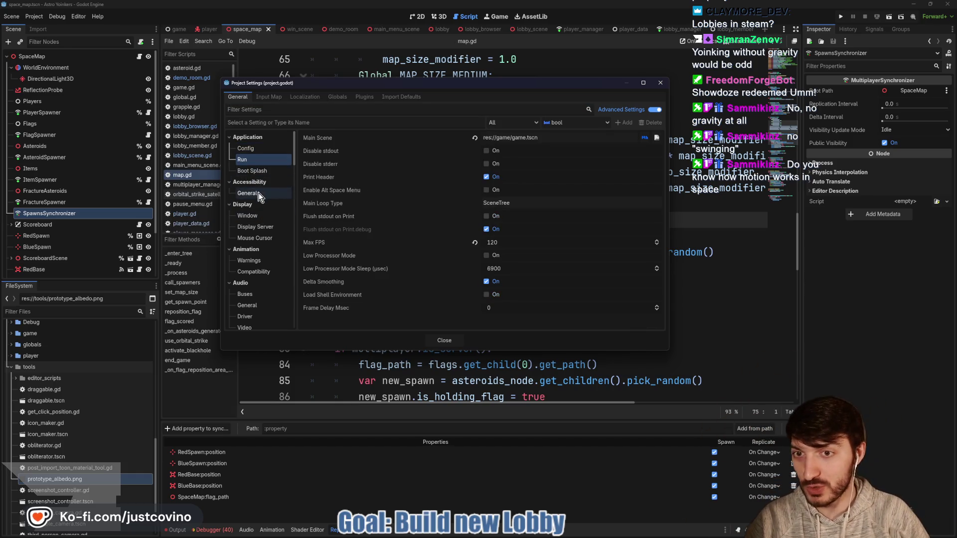
click(249, 193)
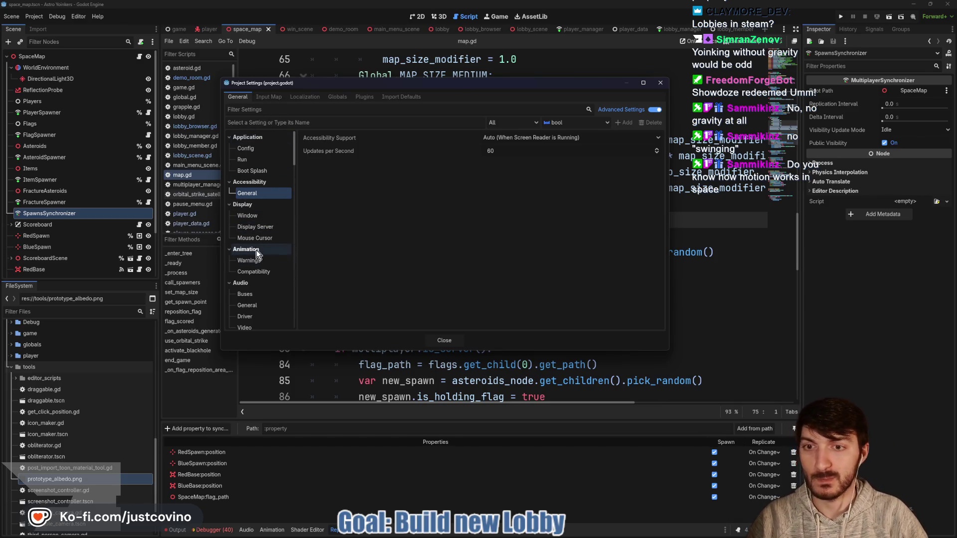
click(244, 295)
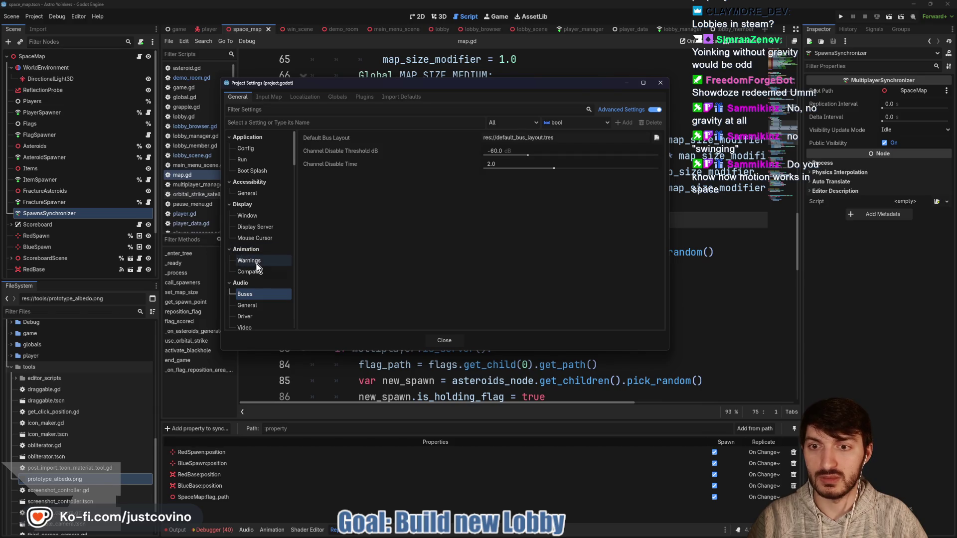
click(263, 110)
Filter for 'gravity', set 3D Default Gravity to 0.0, and close Project Settings.
text(gravity)
click(249, 173)
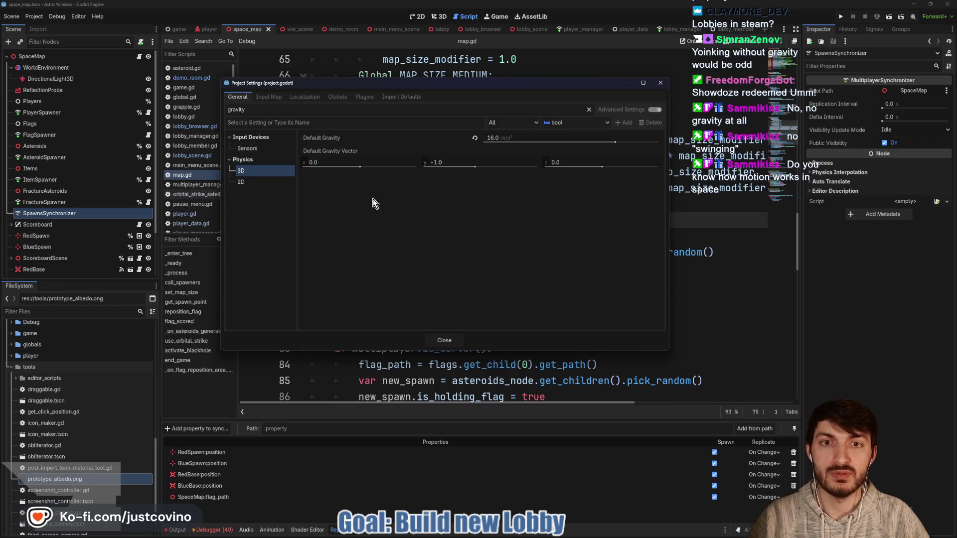
key(alt+Tab)
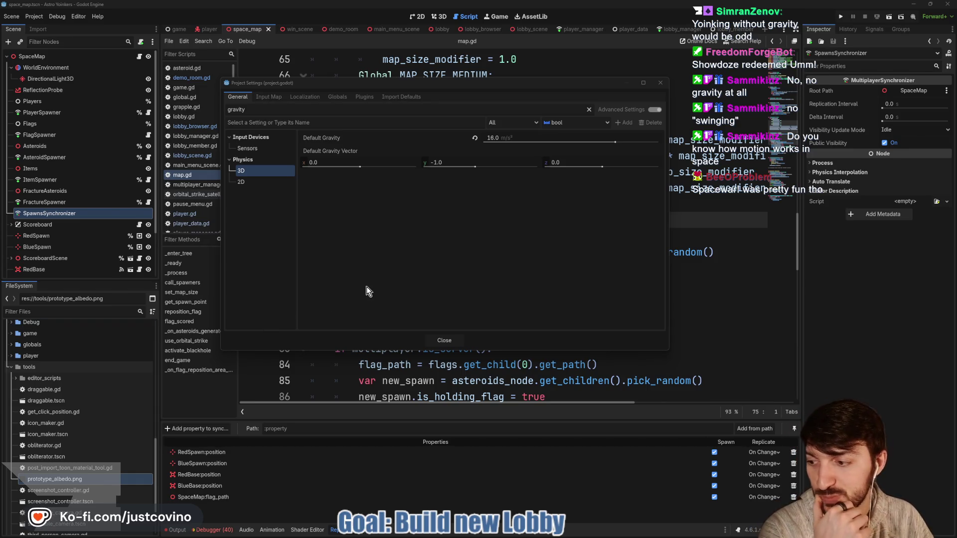
click(510, 137)
text(0)
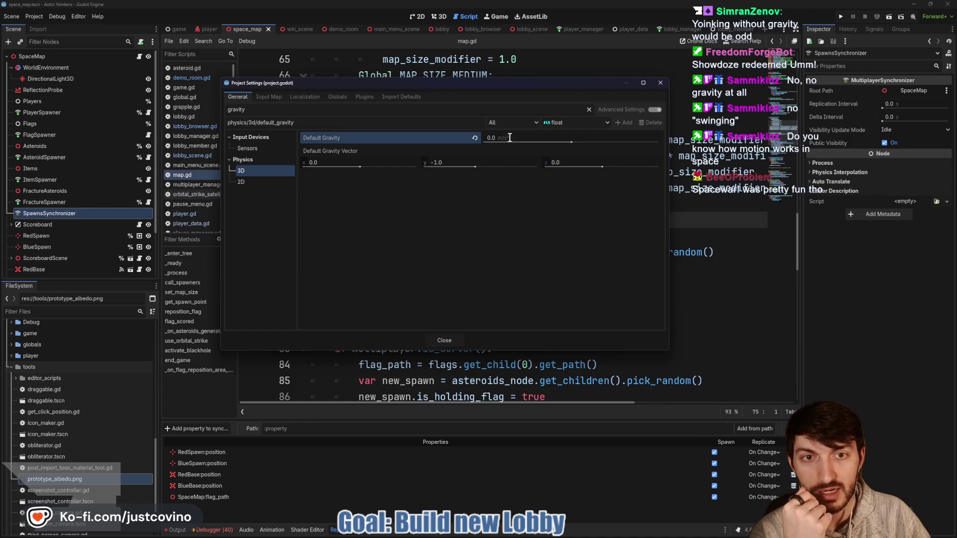
click(457, 340)
click(612, 251)
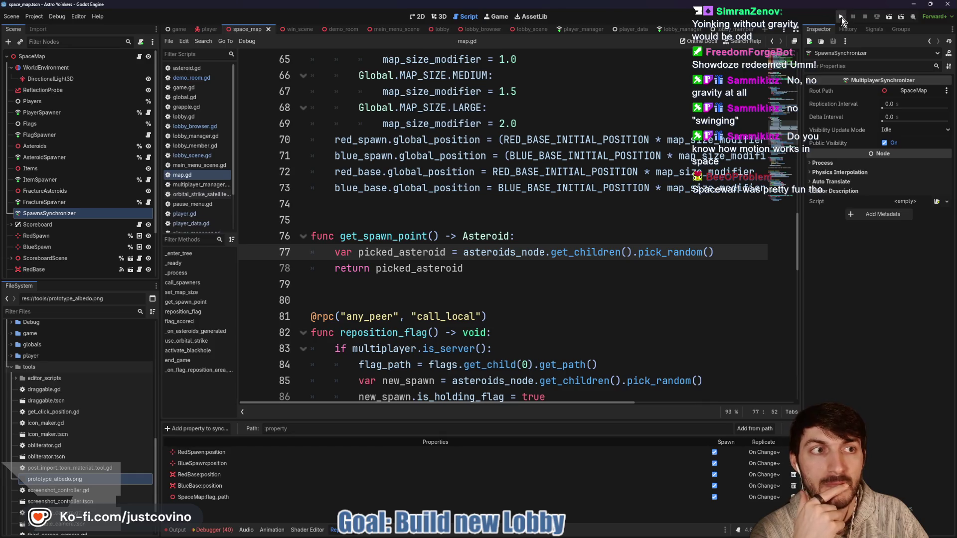
Run the project, host a lobby, and run the astronaut off the platform into space.
click(841, 17)
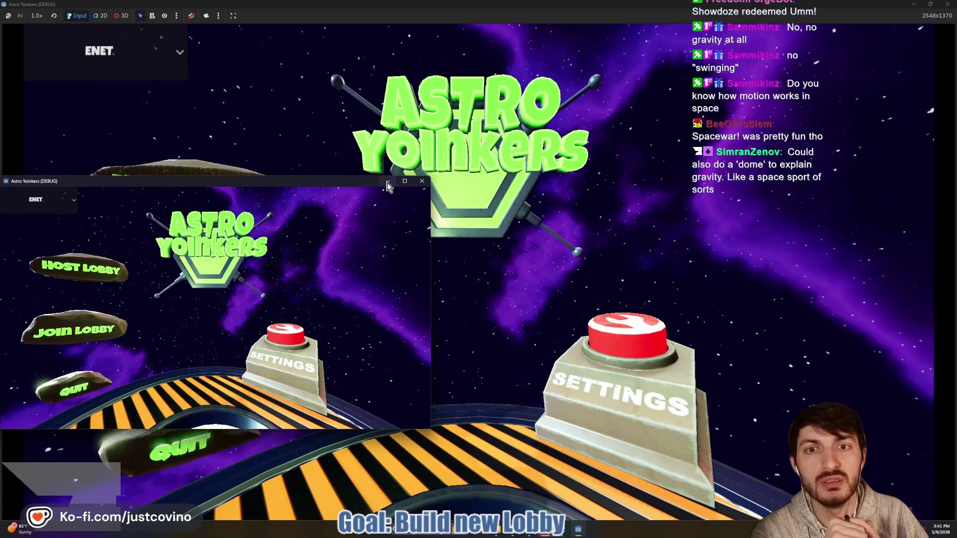
click(387, 182)
click(515, 201)
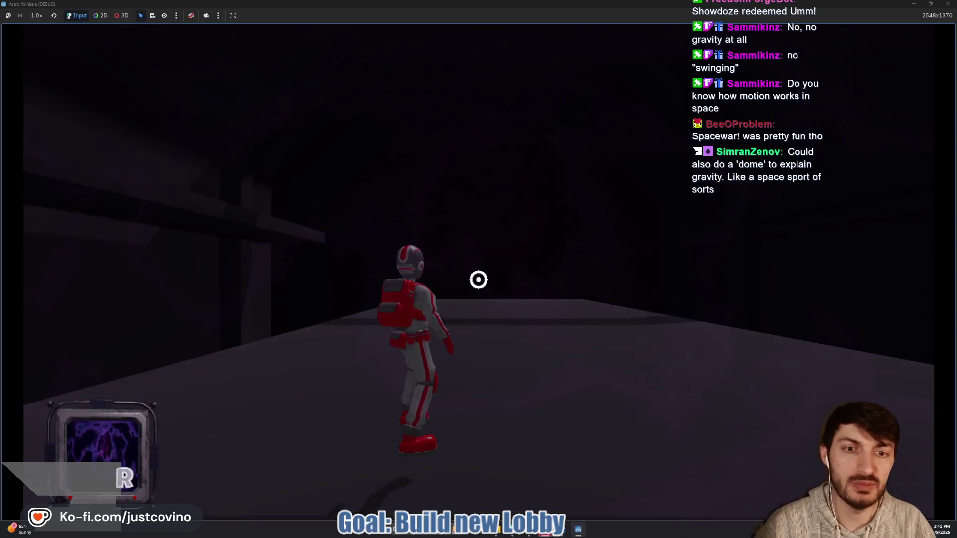
key(w)
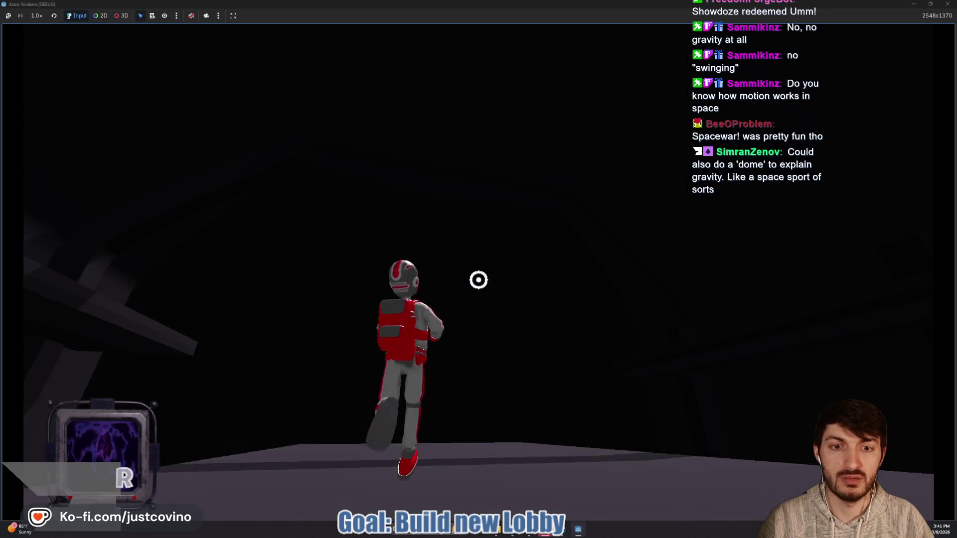
key(w)
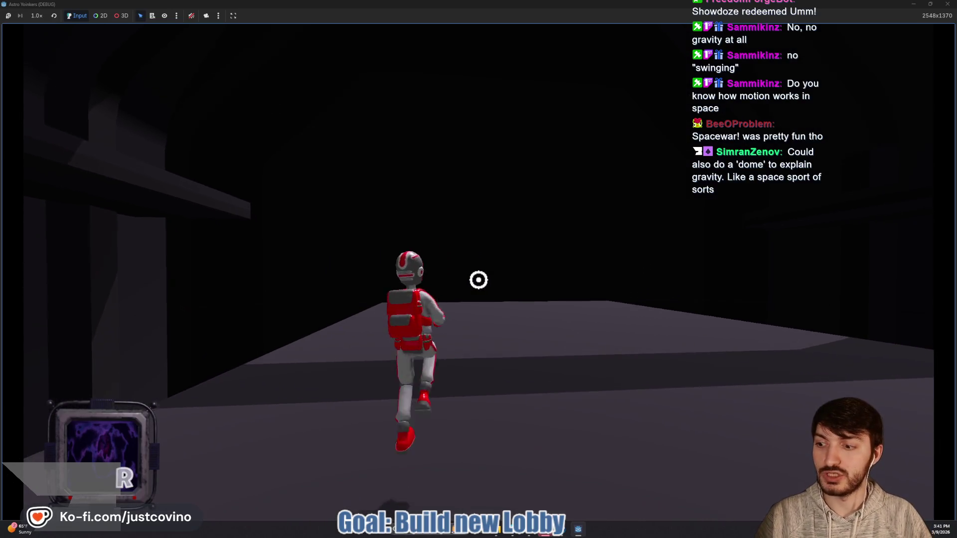
key(w)
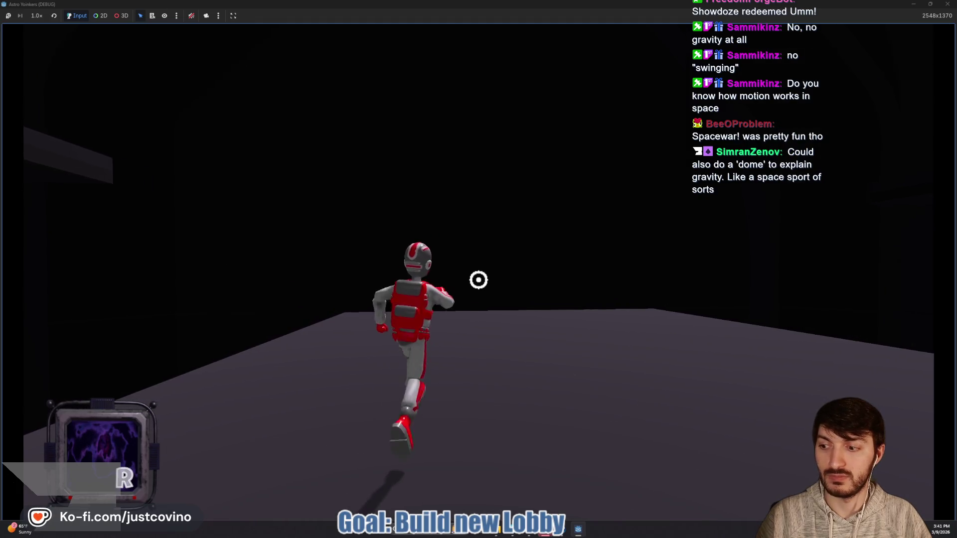
key(w)
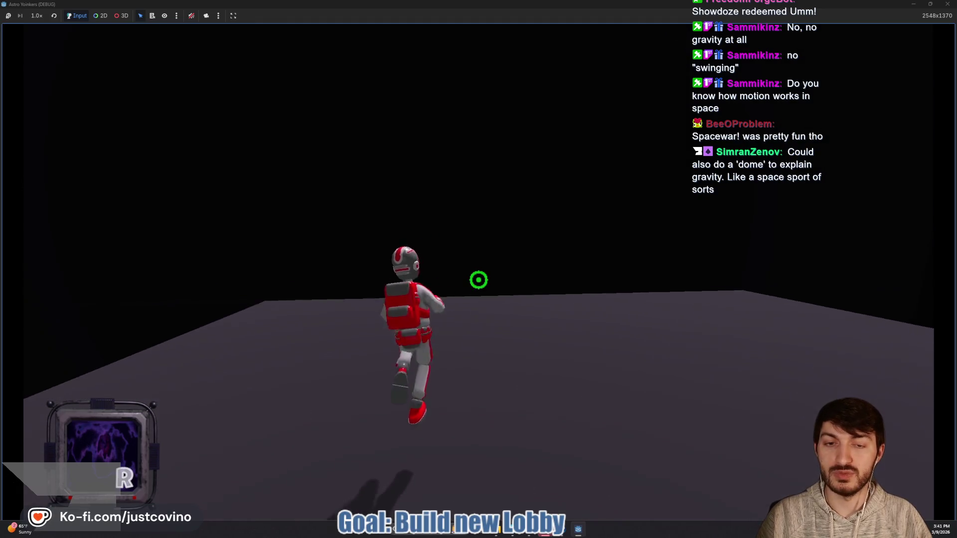
key(w)
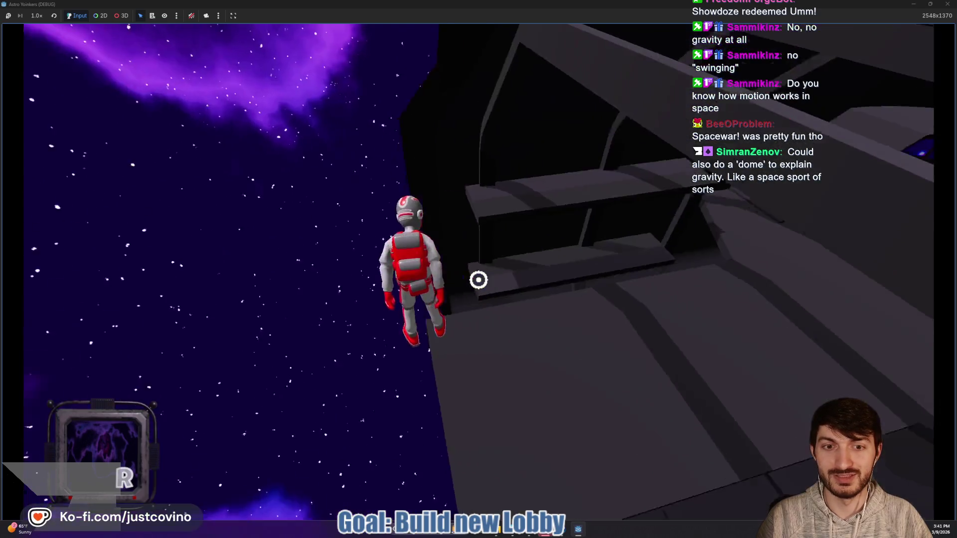
Grapple around the grey structure and dark cylinder while floating, then stop the game.
click(479, 280)
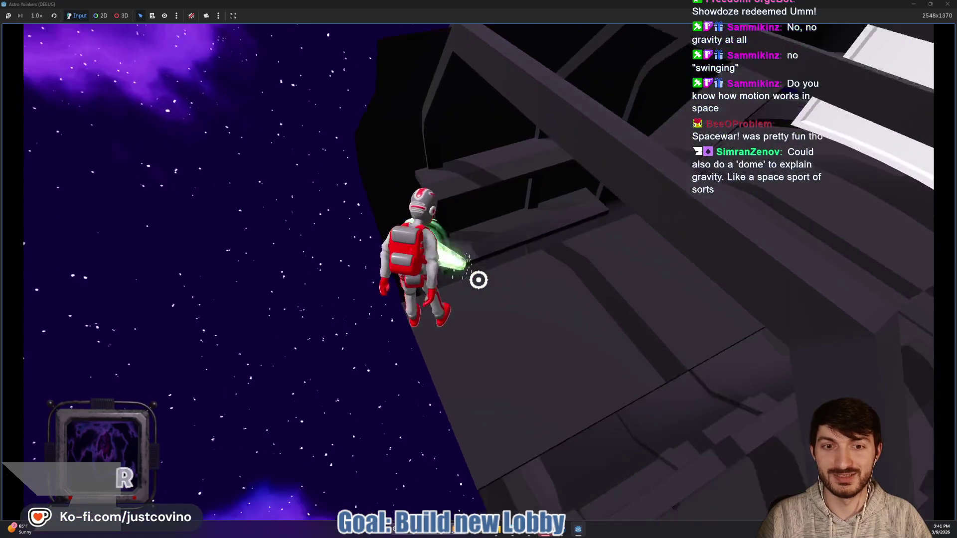
click(478, 279)
click(478, 280)
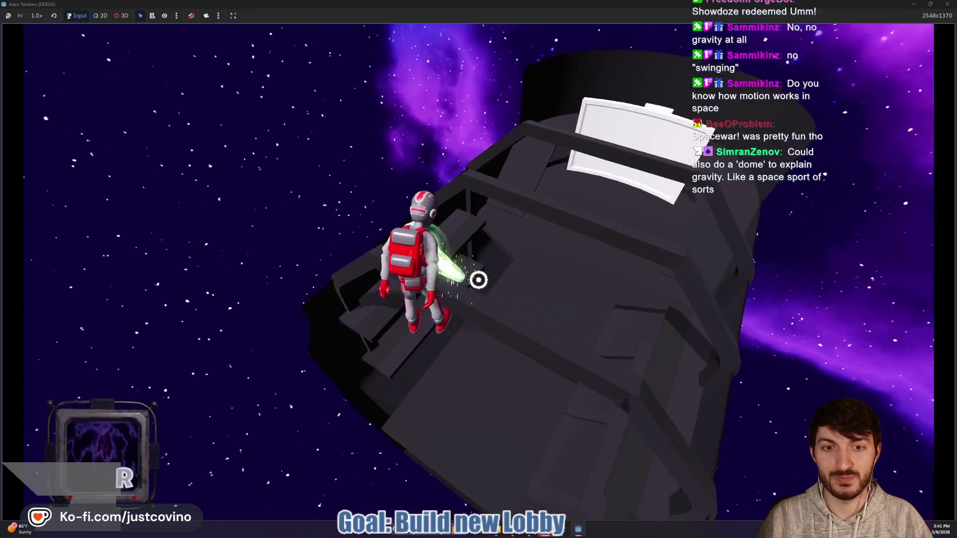
click(478, 280)
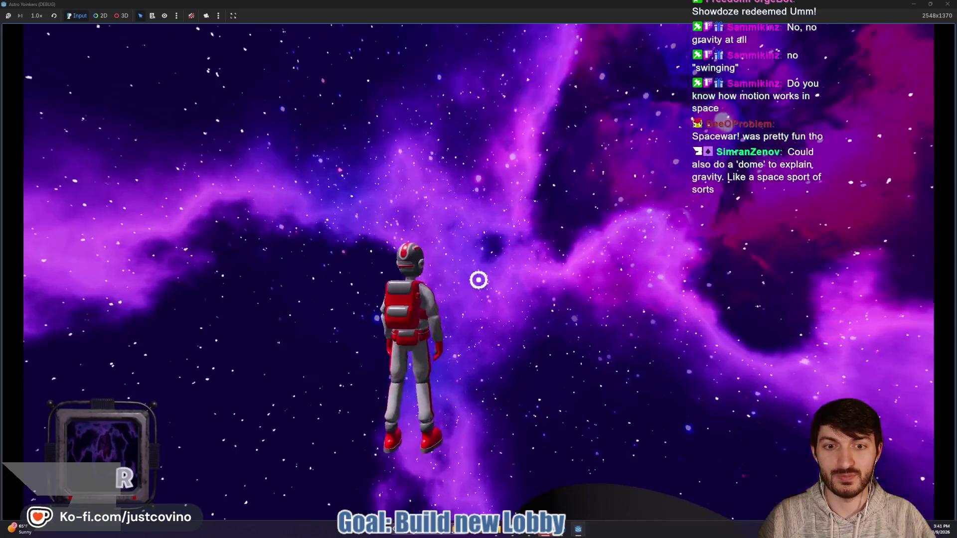
click(479, 279)
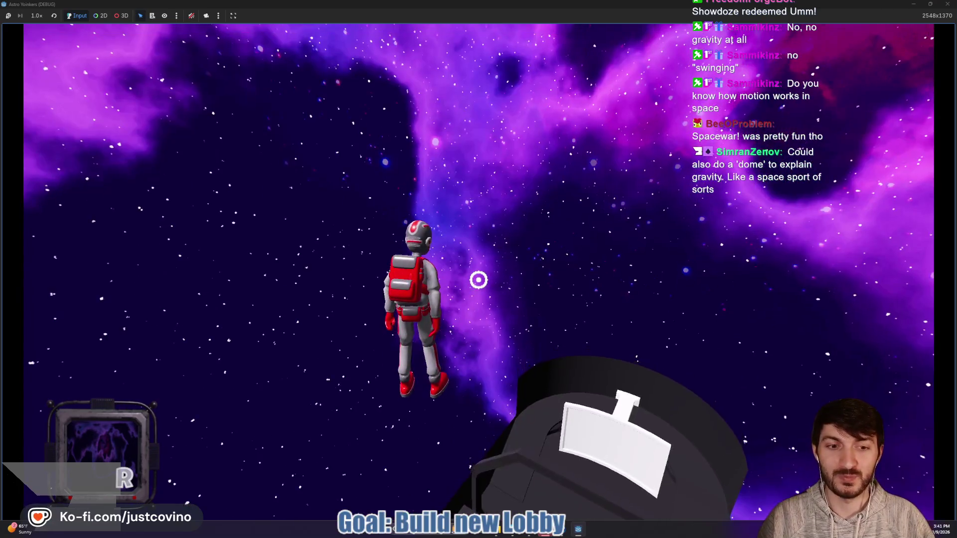
click(478, 280)
click(479, 280)
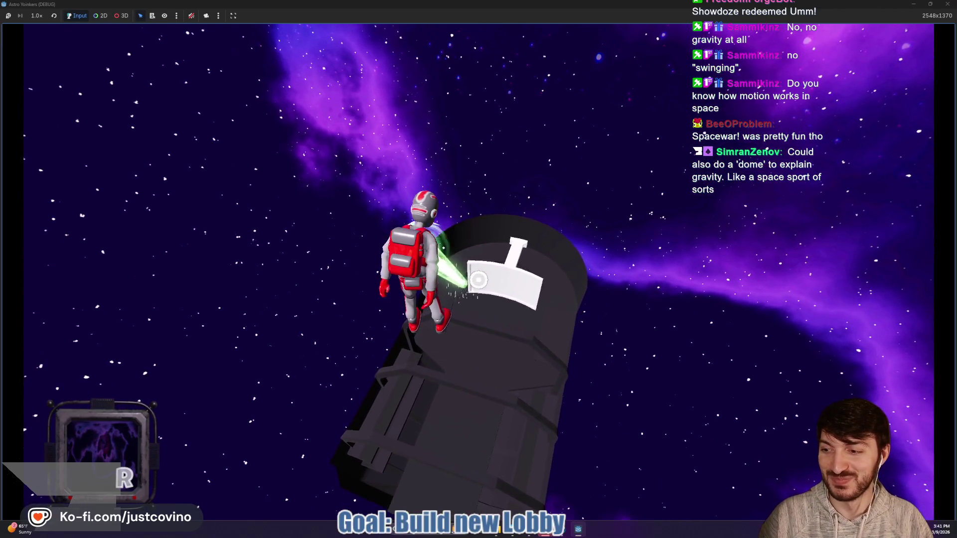
click(479, 280)
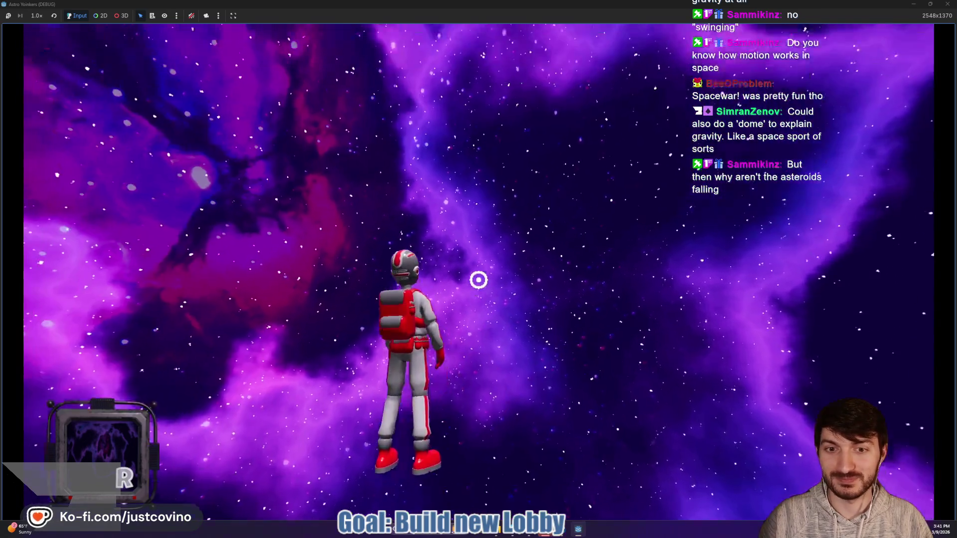
click(479, 280)
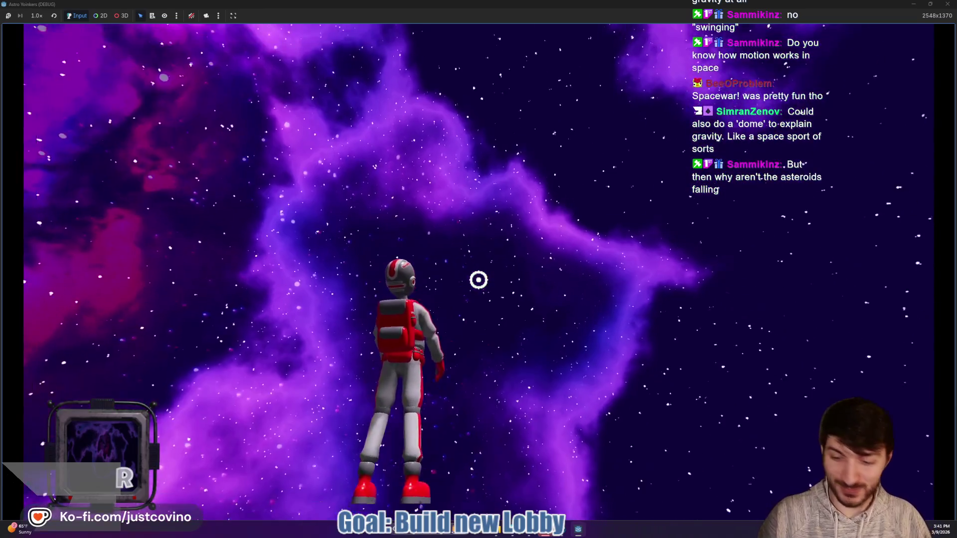
key(F8)
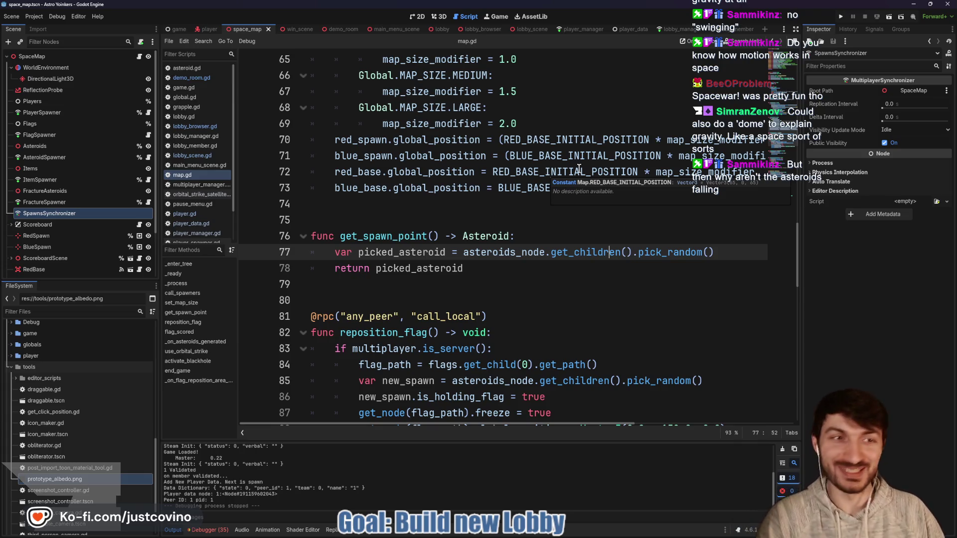
Relaunch the game, host a lobby, grapple along the station hull, then stop with F8.
click(842, 18)
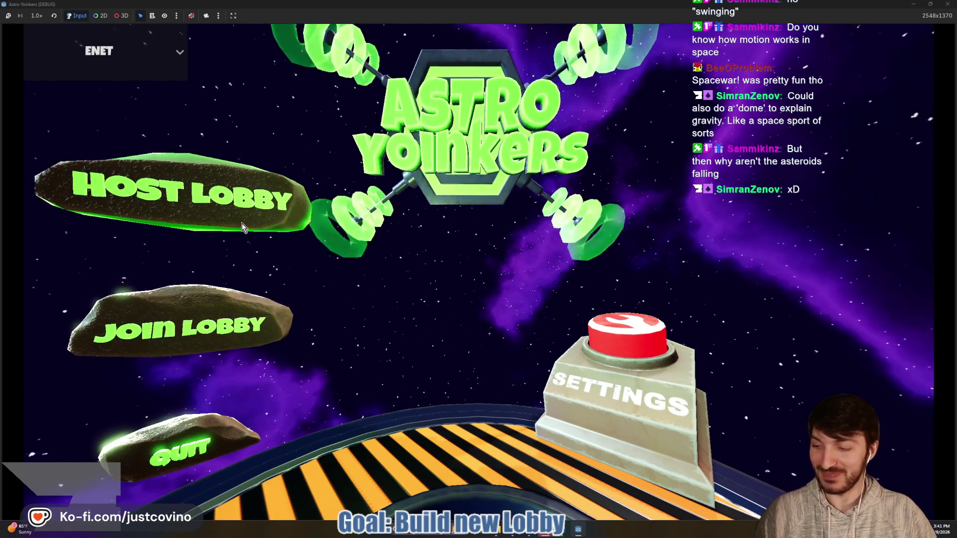
click(242, 228)
click(466, 239)
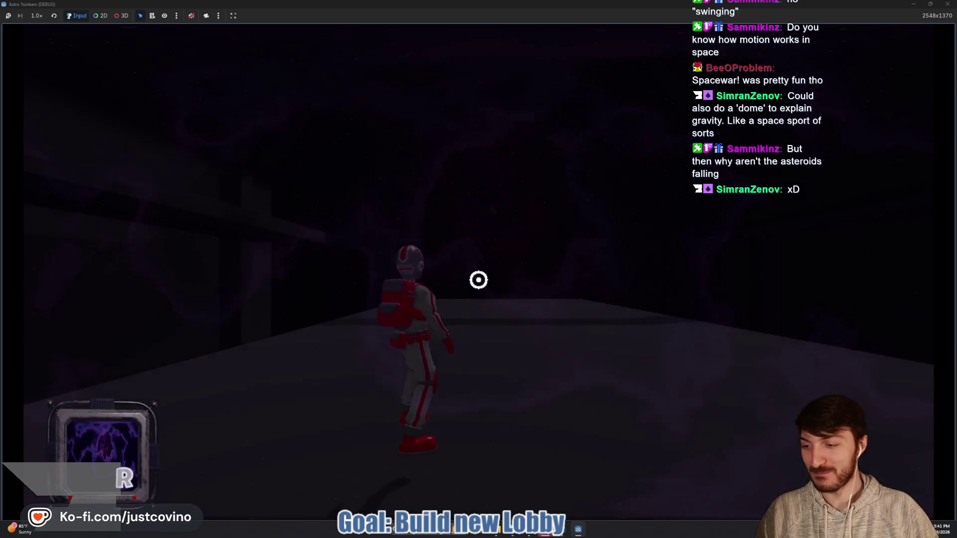
key(w)
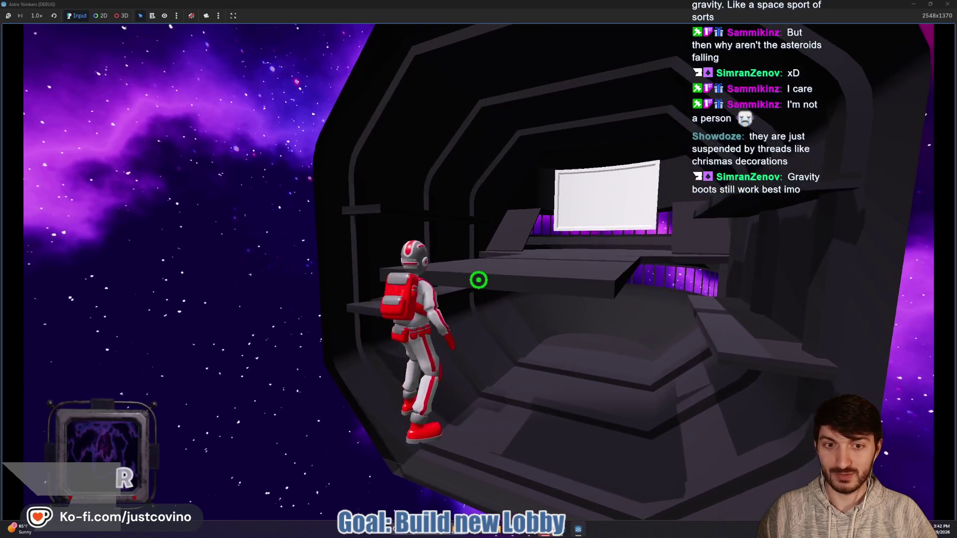
click(478, 279)
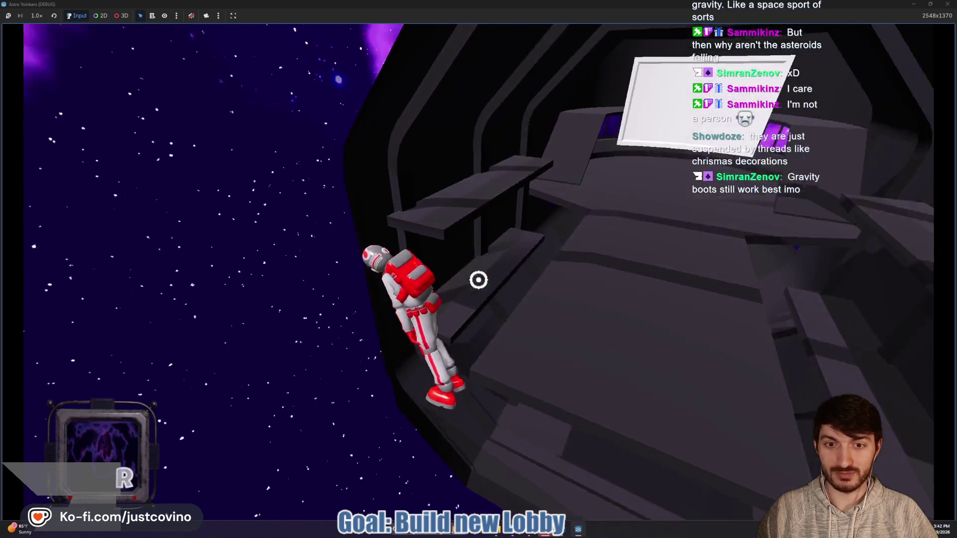
click(479, 280)
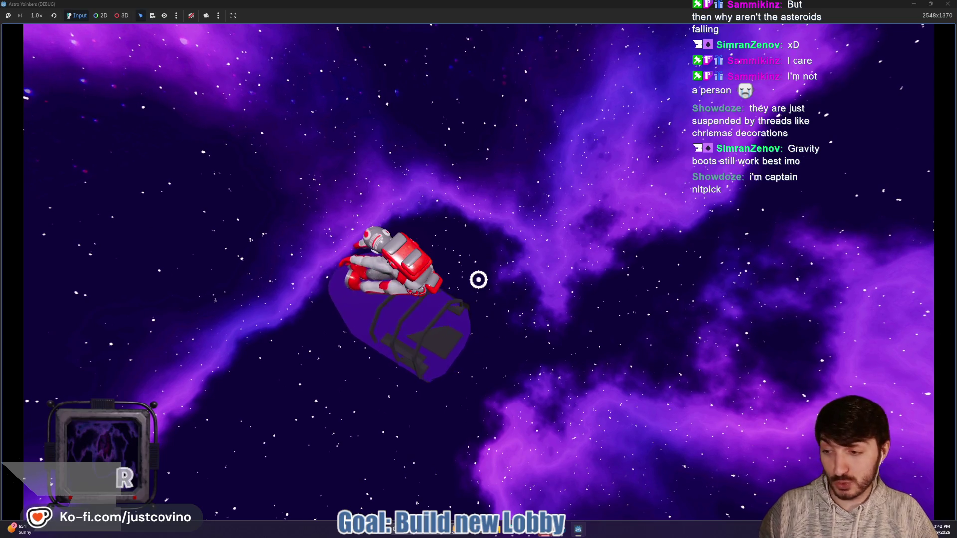
key(F8)
Set 3D Default Gravity to 5.0 in Project Settings, close it, and save the scene.
click(49, 15)
click(50, 26)
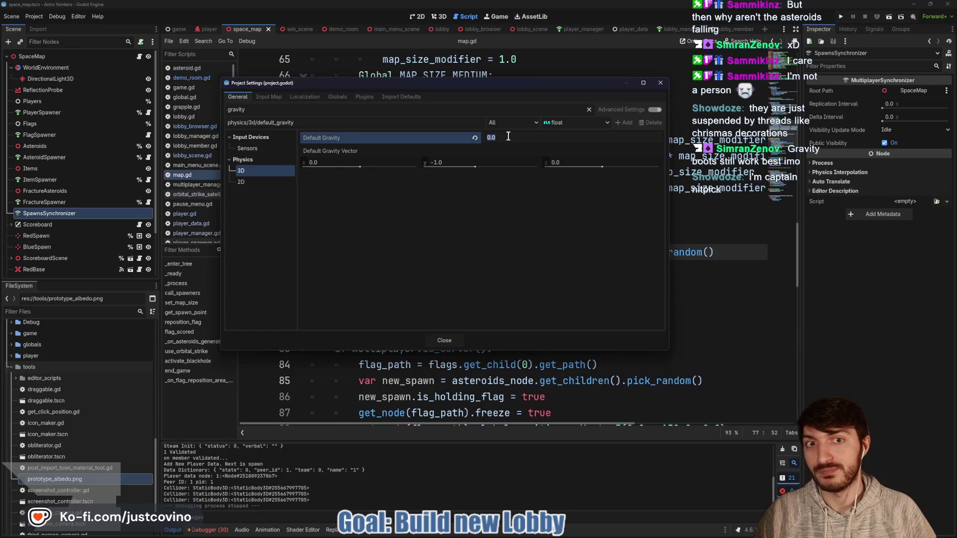
text(5)
key(Return)
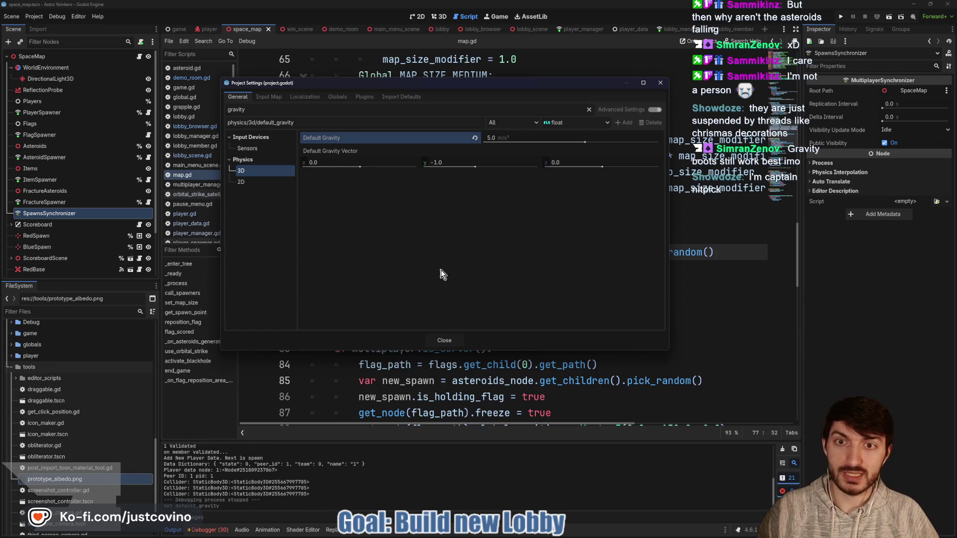
click(444, 341)
click(492, 269)
key(ctrl+s)
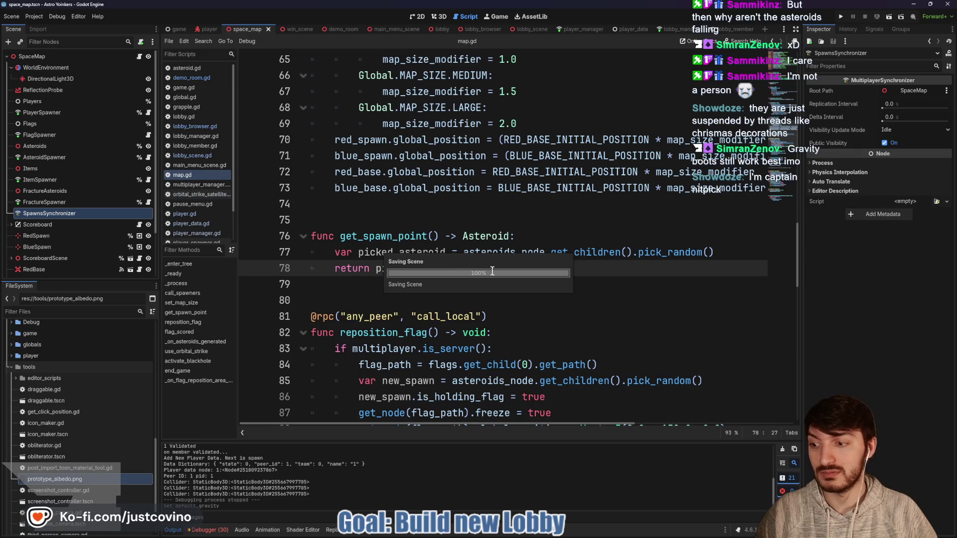
click(840, 17)
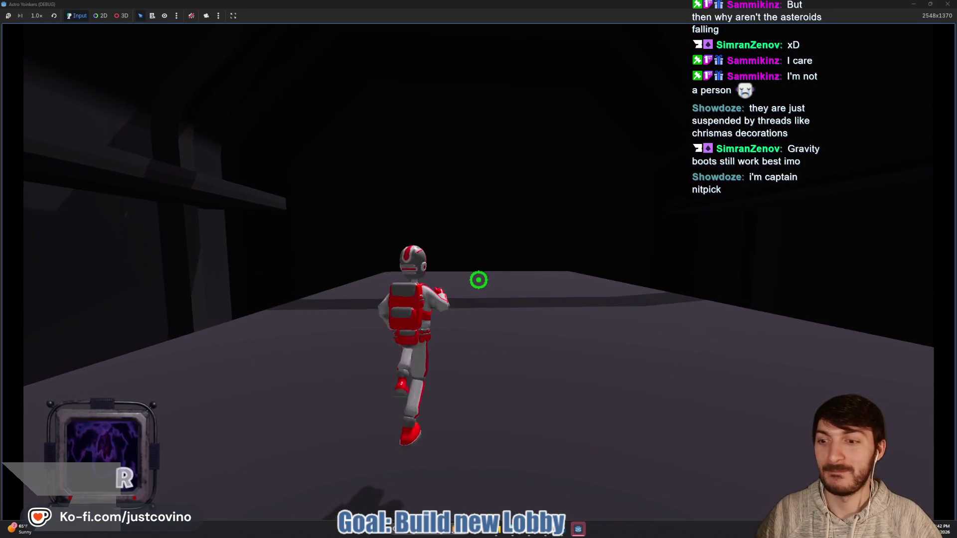
key(w)
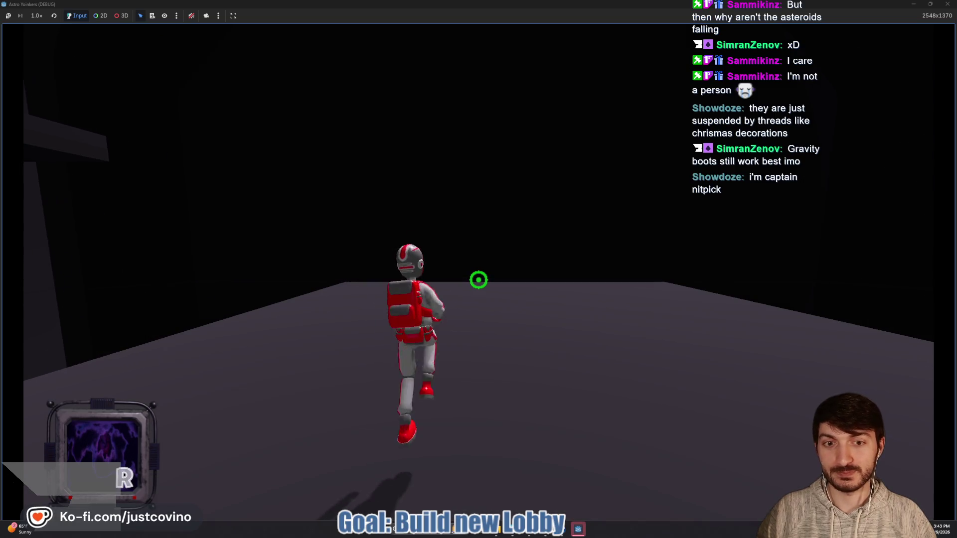
key(space)
key(w)
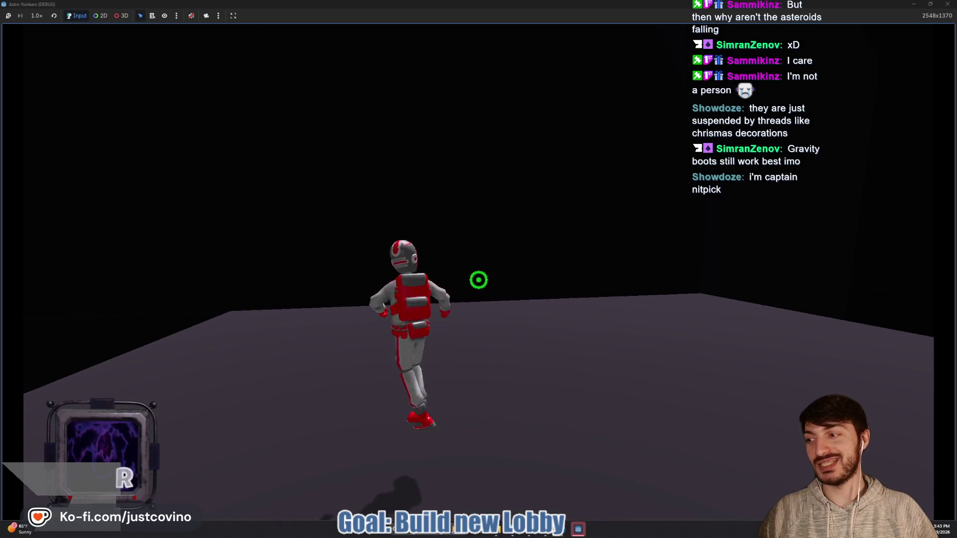
key(w)
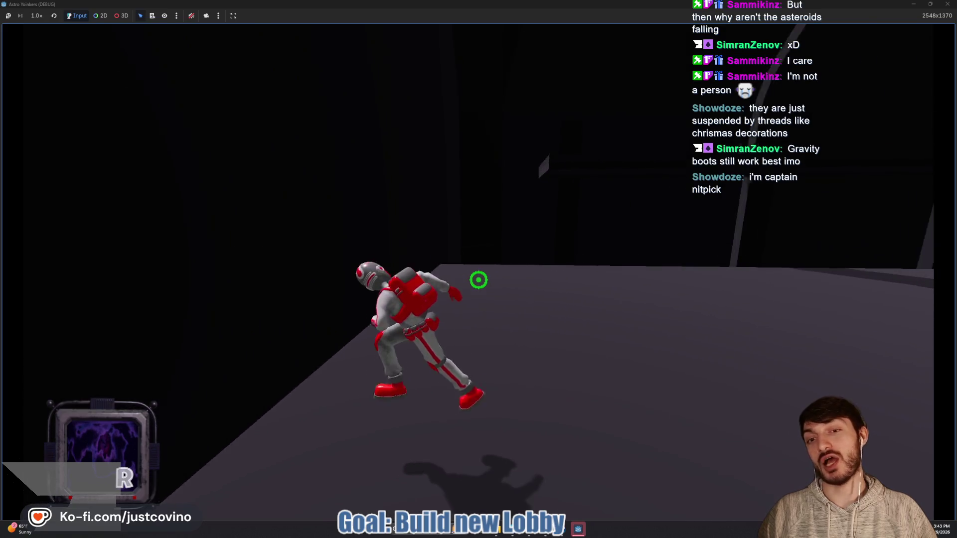
key(w)
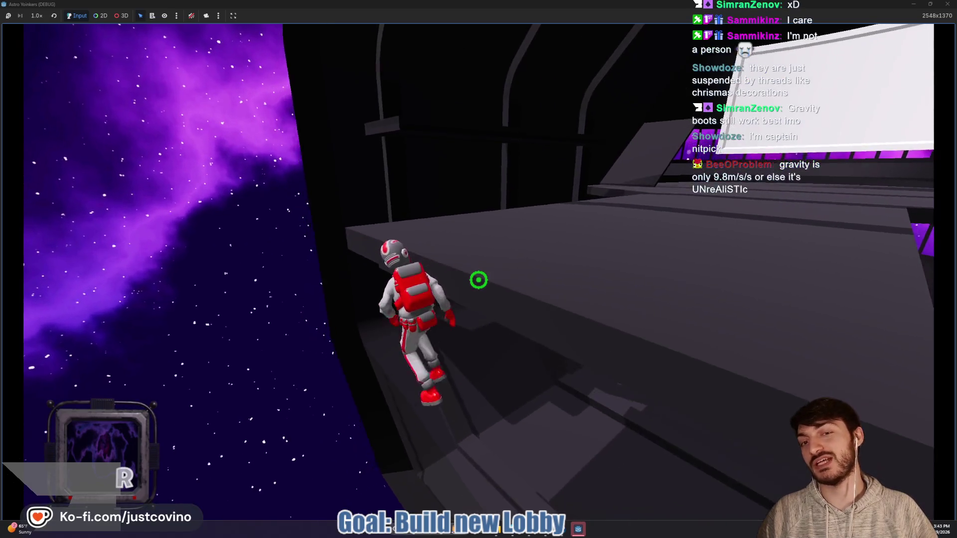
key(w)
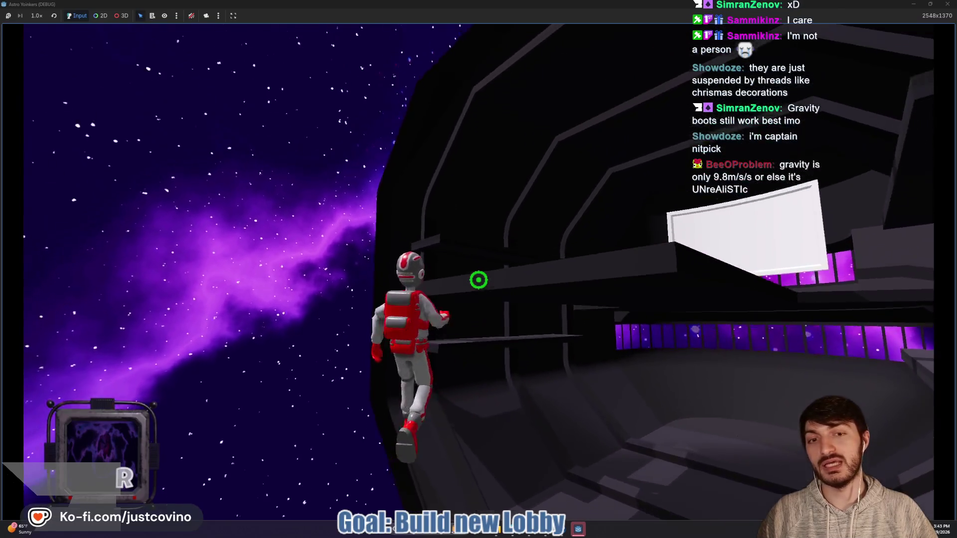
click(479, 280)
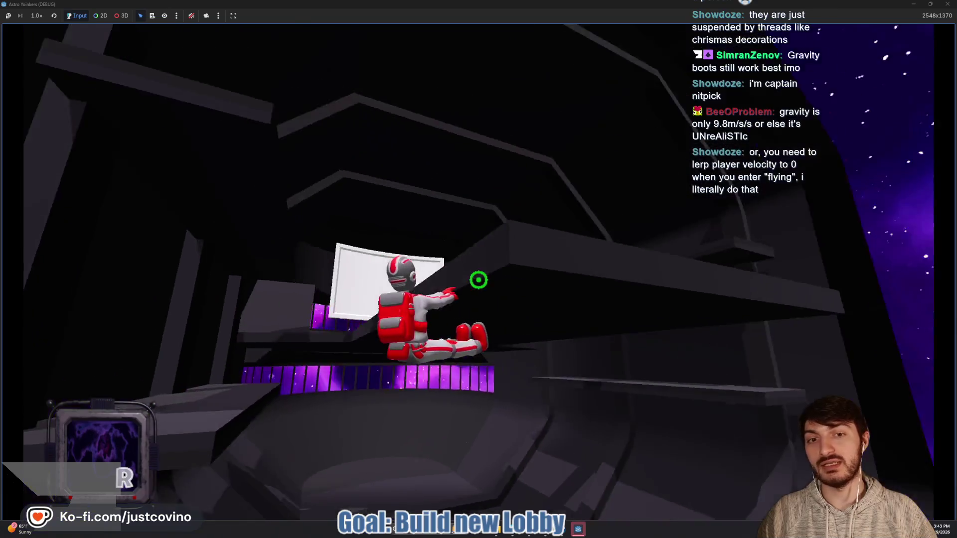
click(478, 280)
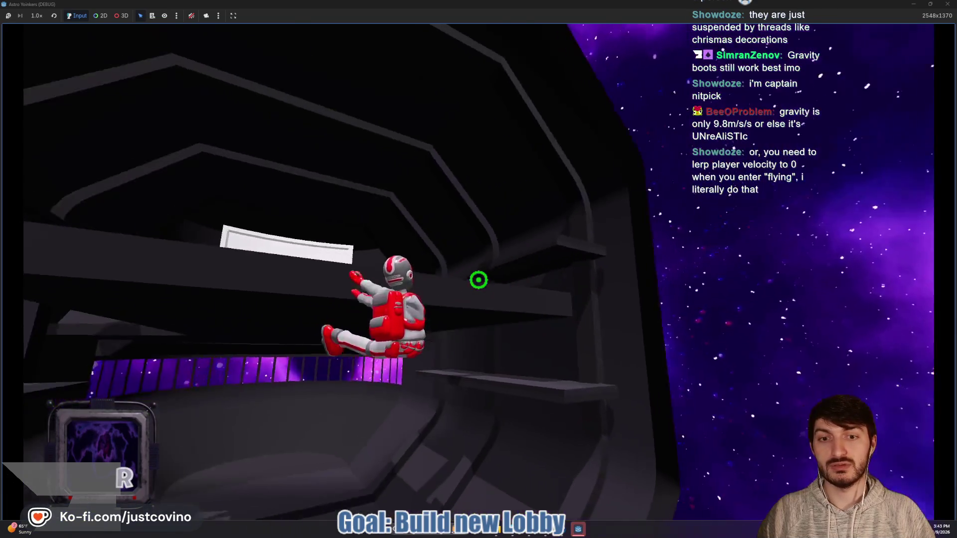
click(479, 280)
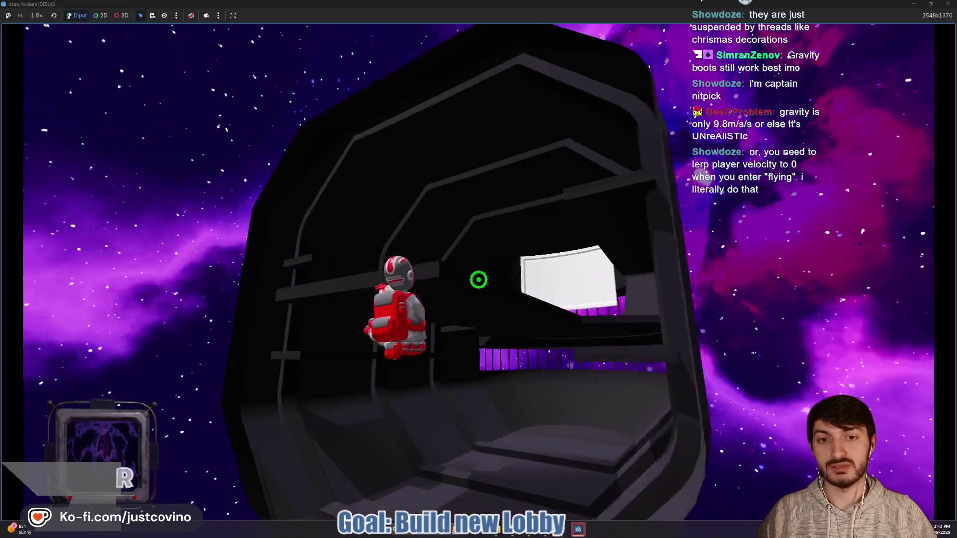
click(479, 280)
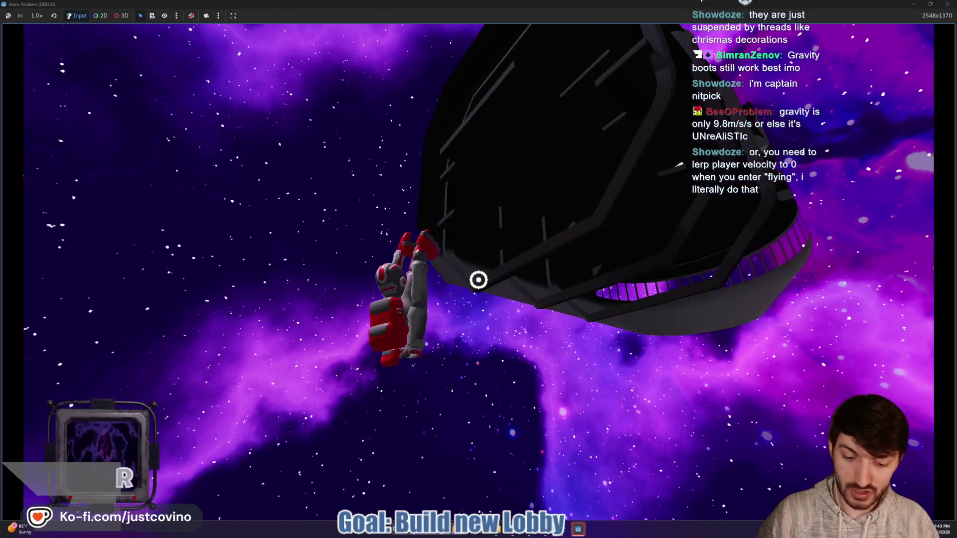
key(F8)
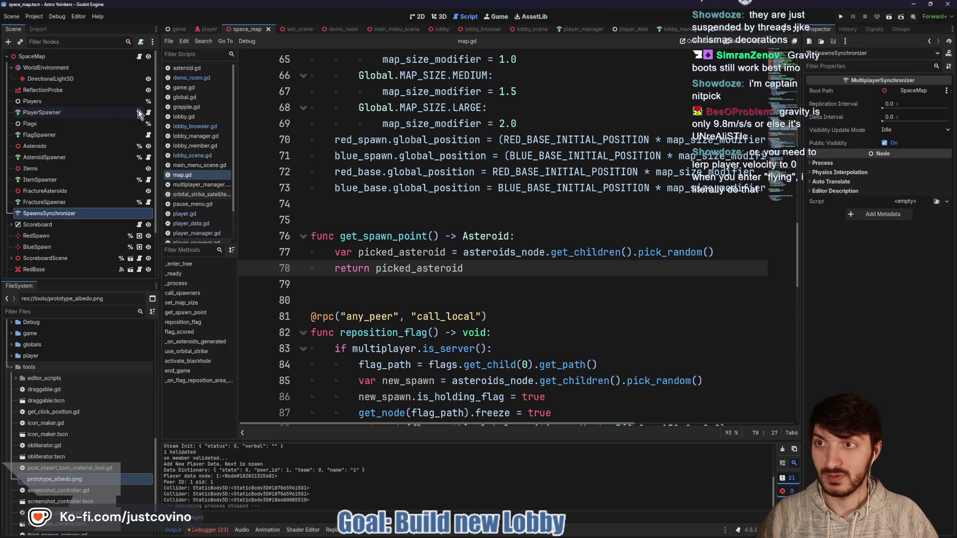
Set 3D Default Gravity to 16 in Project Settings, close it, and save the scene.
click(33, 17)
click(50, 30)
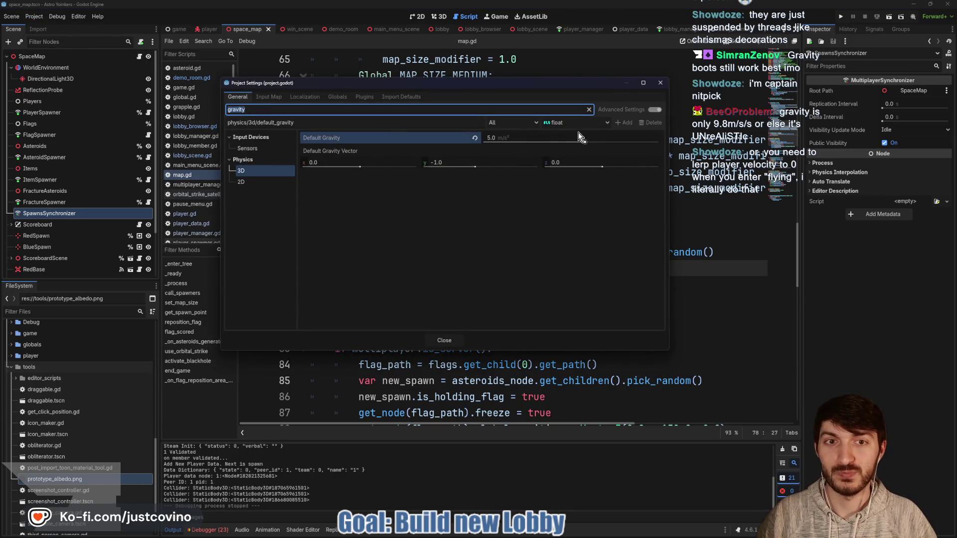
text(16)
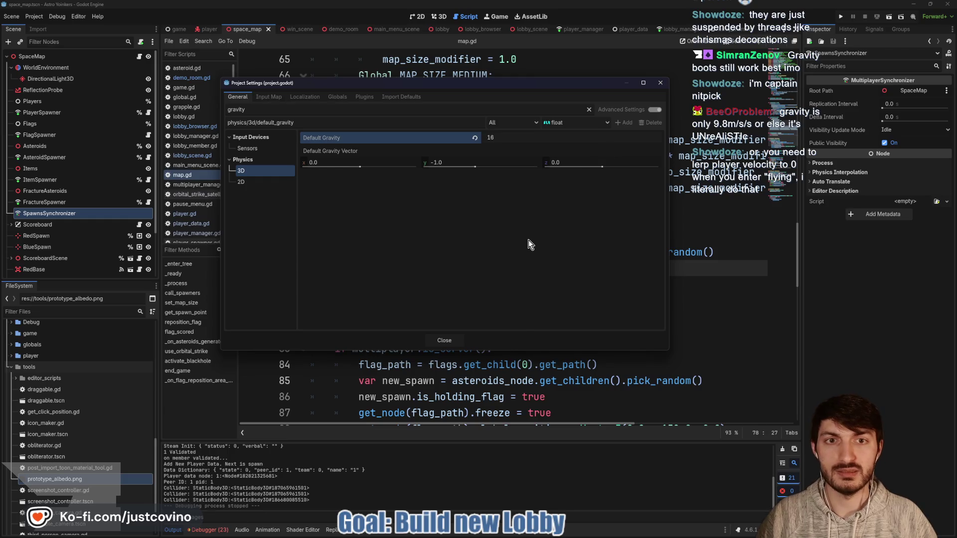
key(Return)
click(445, 341)
click(515, 252)
key(ctrl+s)
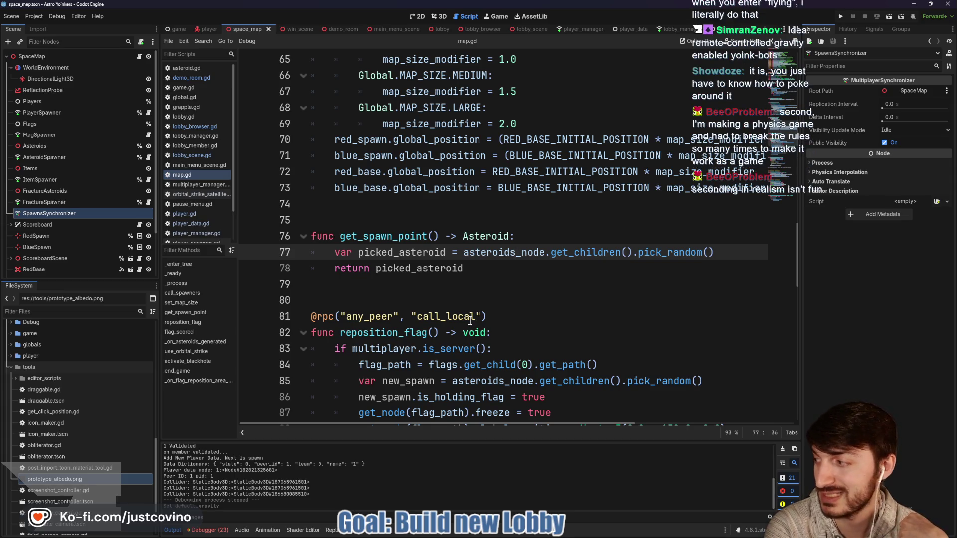
Place the caret on empty lines 80 and 79, then switch to player.gd.
click(424, 292)
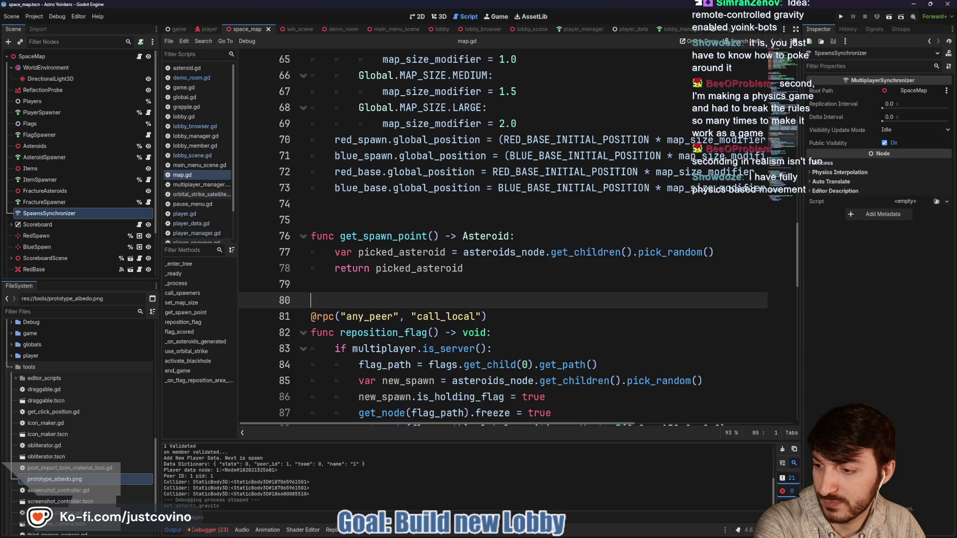
click(498, 280)
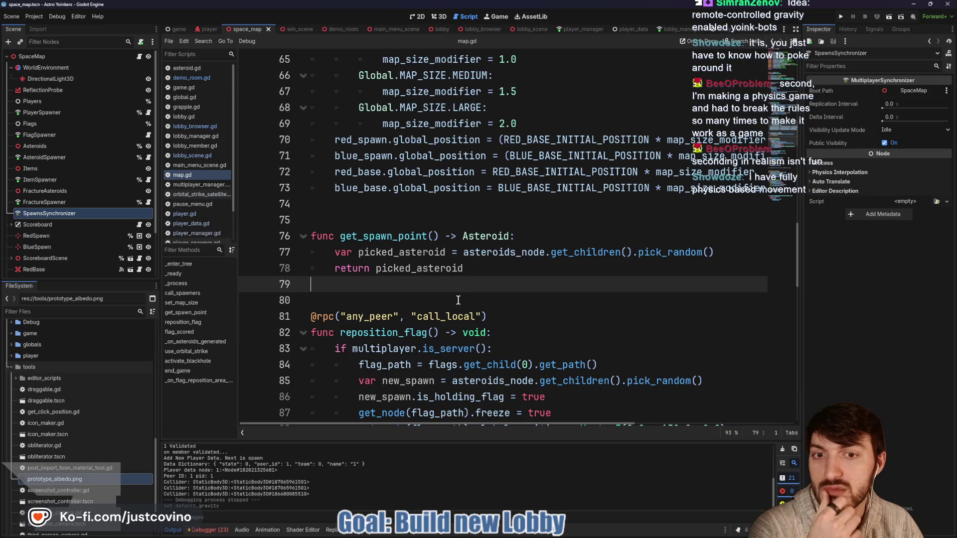
click(203, 31)
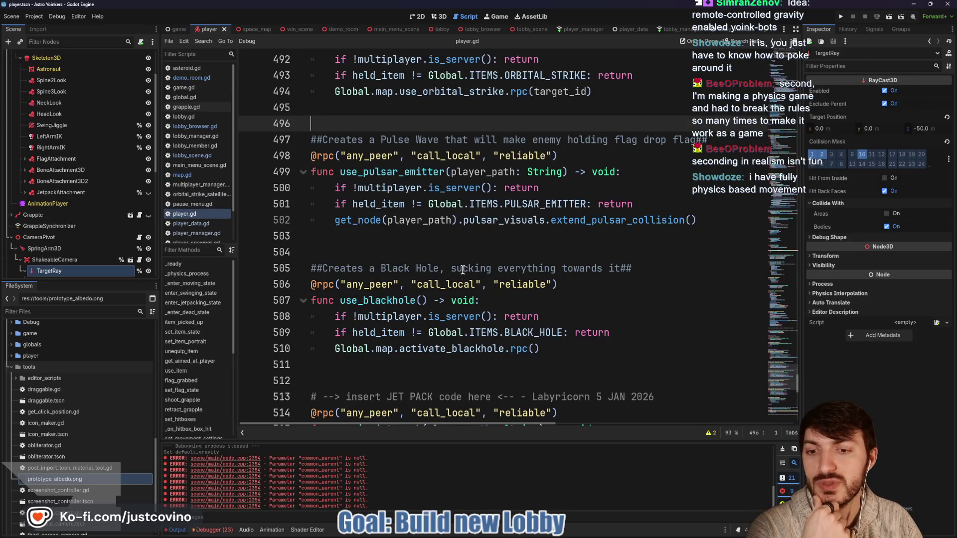
Clear the logged errors from the Output panel.
click(783, 449)
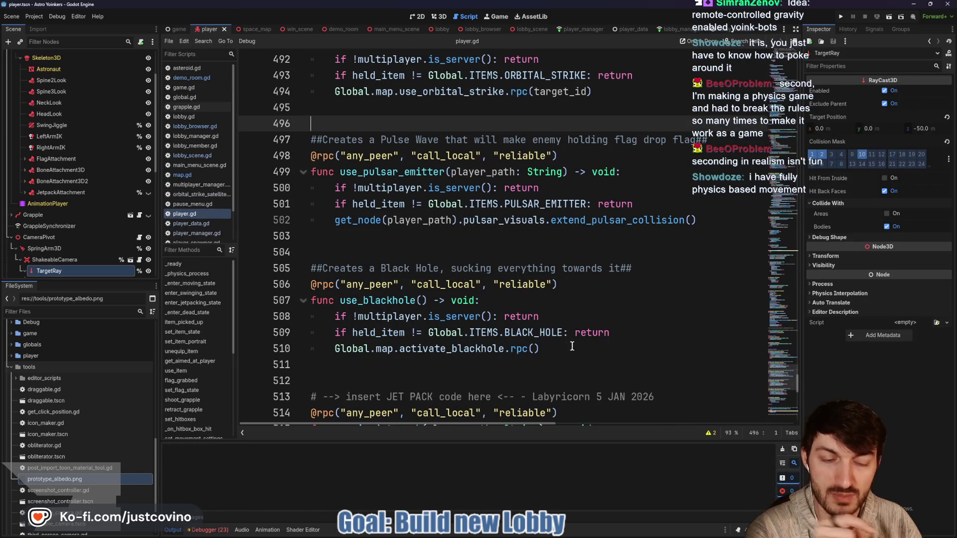
scroll(429, 376, down, 8)
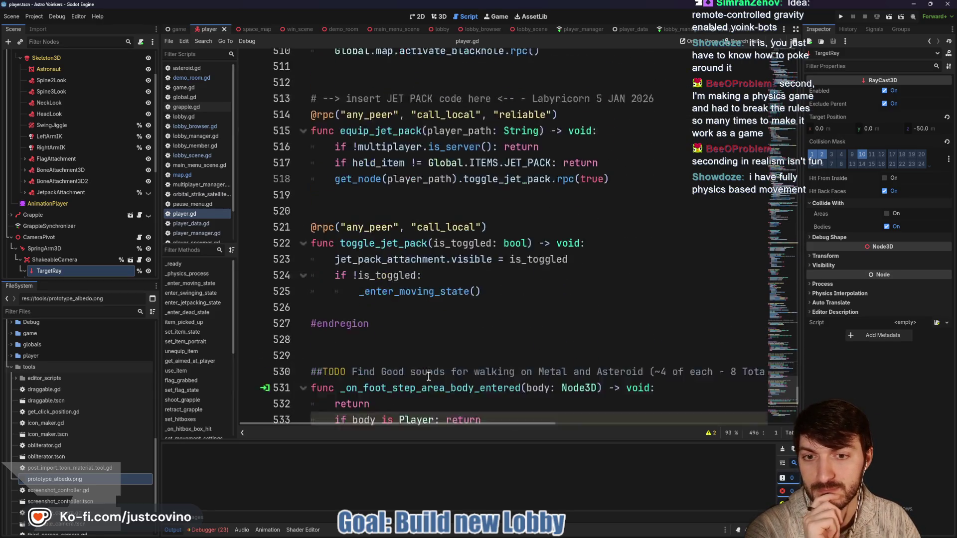
scroll(433, 340, up, 19)
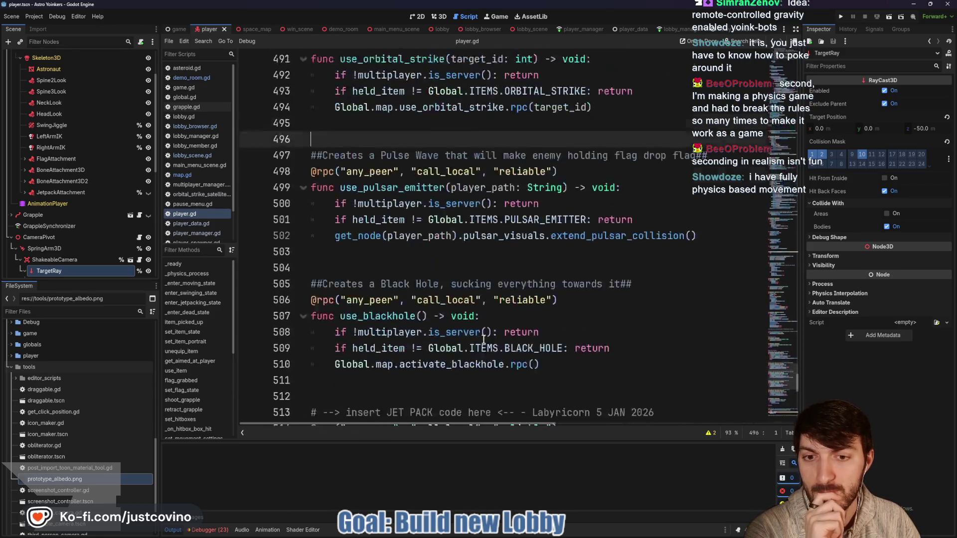
scroll(483, 340, up, 4)
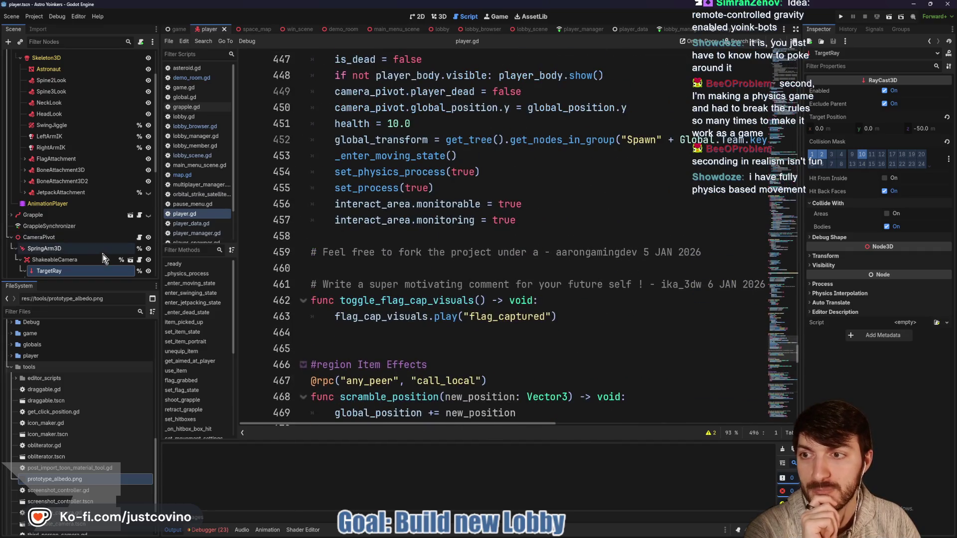
scroll(96, 198, up, 2)
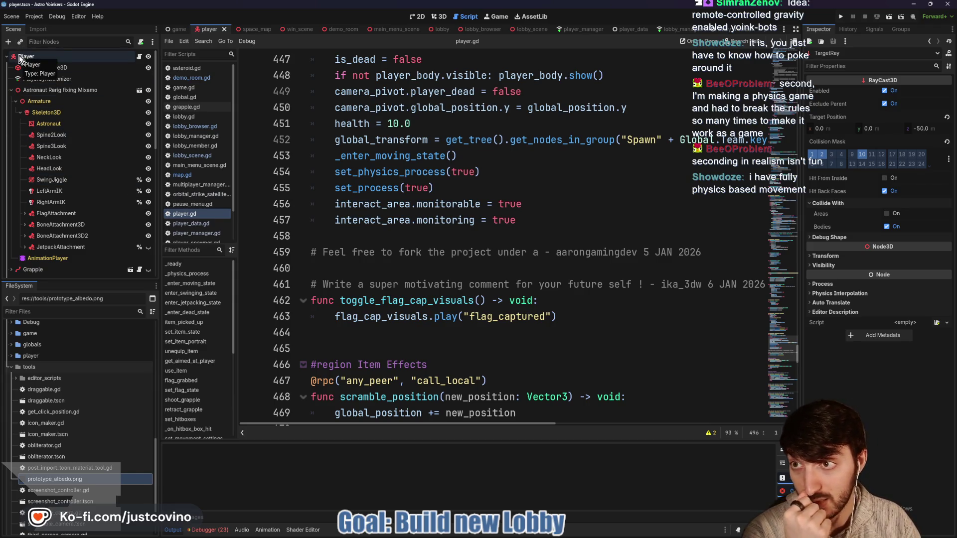
Review player.gd's toggle_flag, hide_flag, toggle_swing_ragdoll, die and respawn functions, placing the cursor at lines 458, 436 and 413.
click(462, 233)
scroll(462, 234, up, 10)
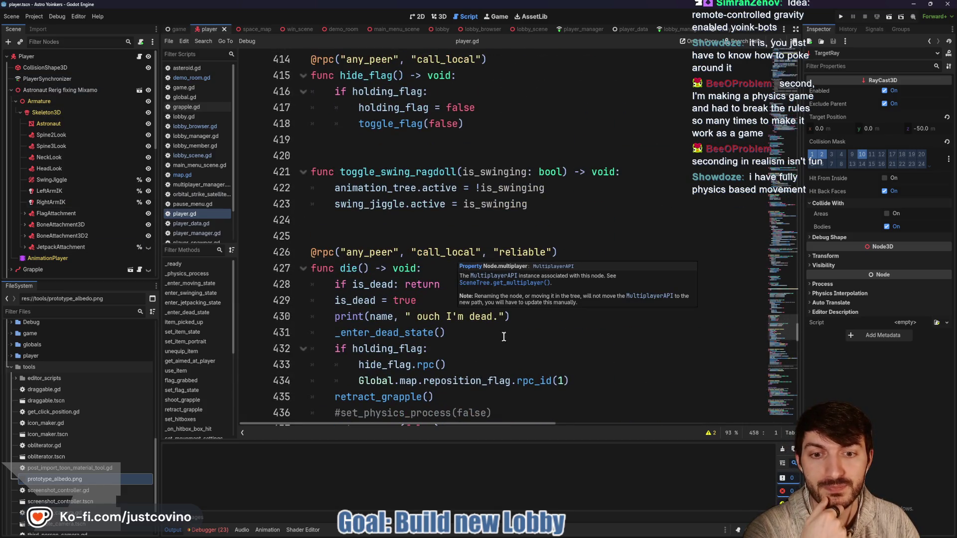
scroll(504, 337, down, 3)
click(514, 318)
scroll(505, 324, up, 5)
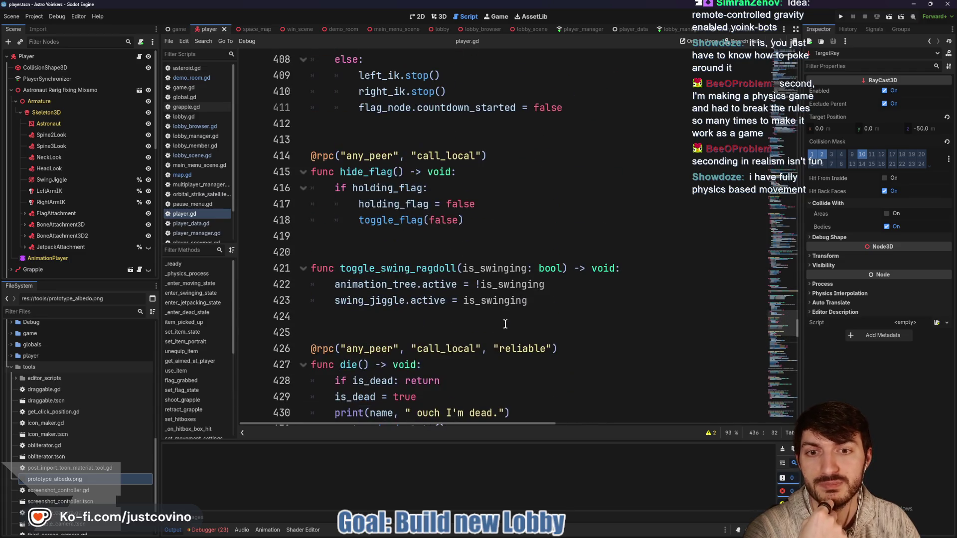
scroll(505, 325, up, 1)
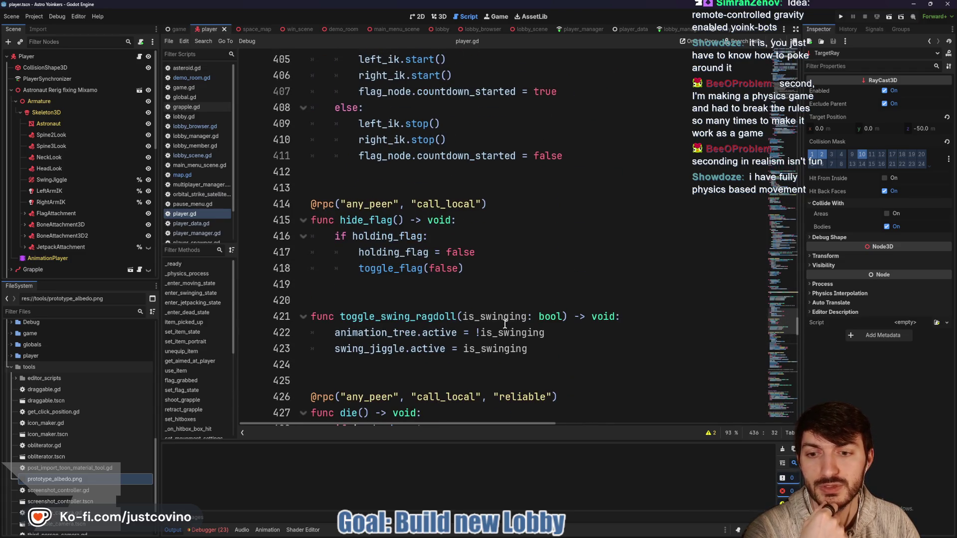
scroll(505, 325, up, 2)
click(497, 284)
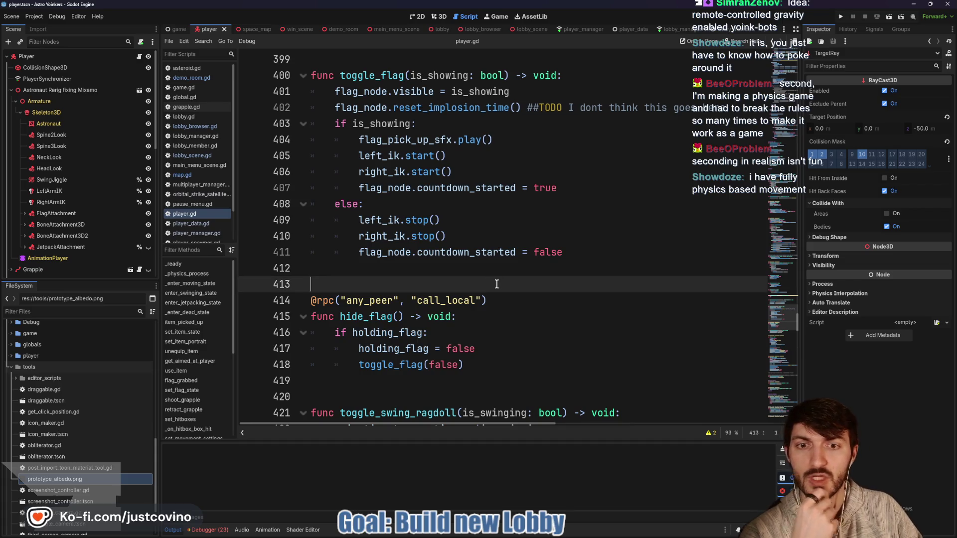
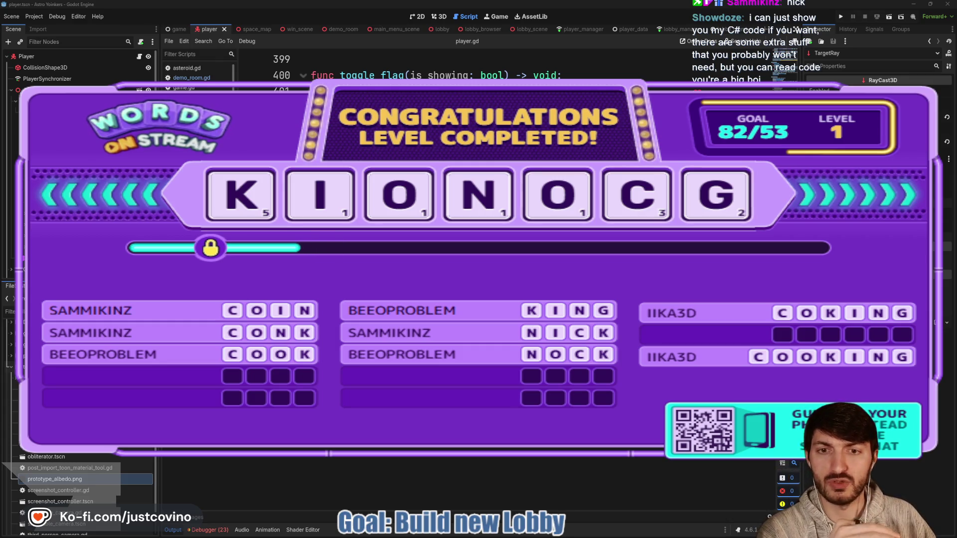
Switch to lobby_scene in the 3D view and delete the unneeded nodes from its tree.
scroll(464, 64, up, 3)
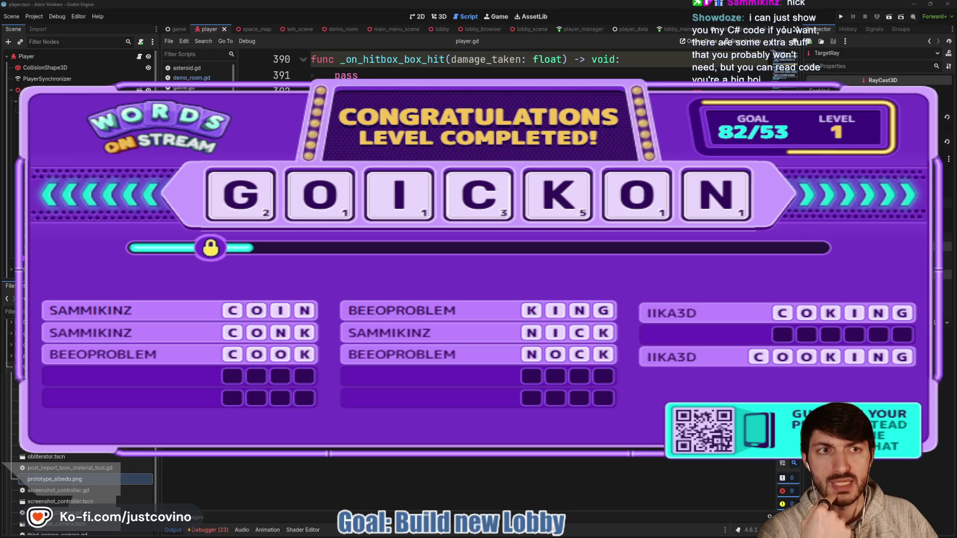
click(522, 29)
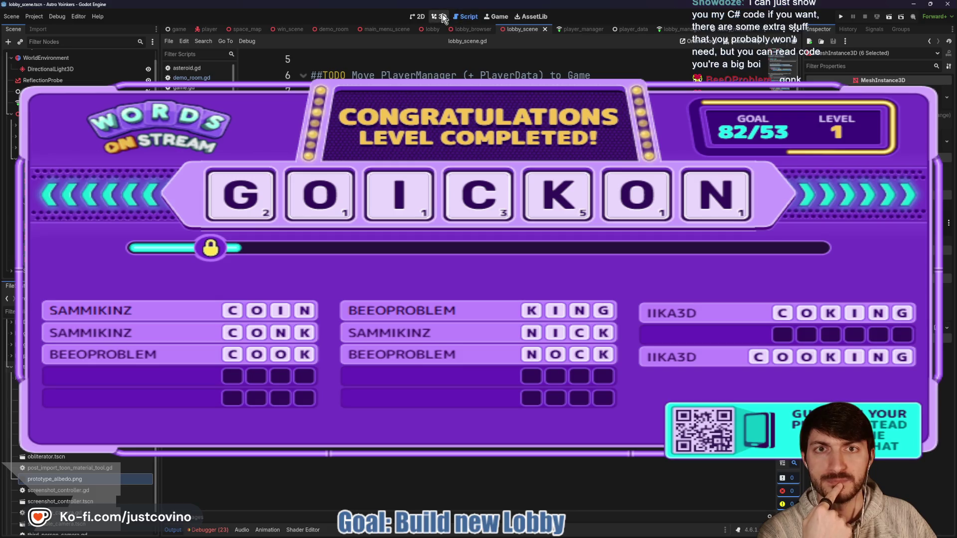
click(442, 17)
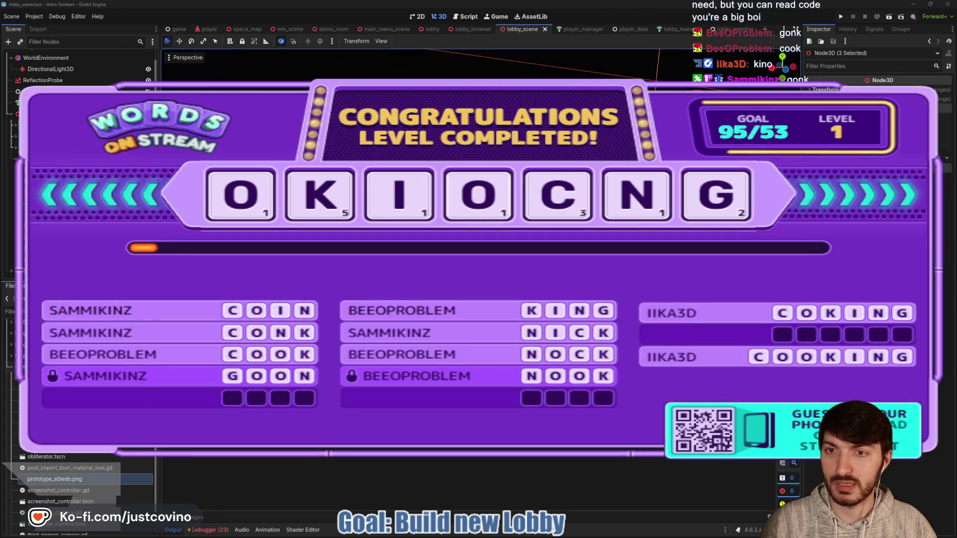
key(Delete)
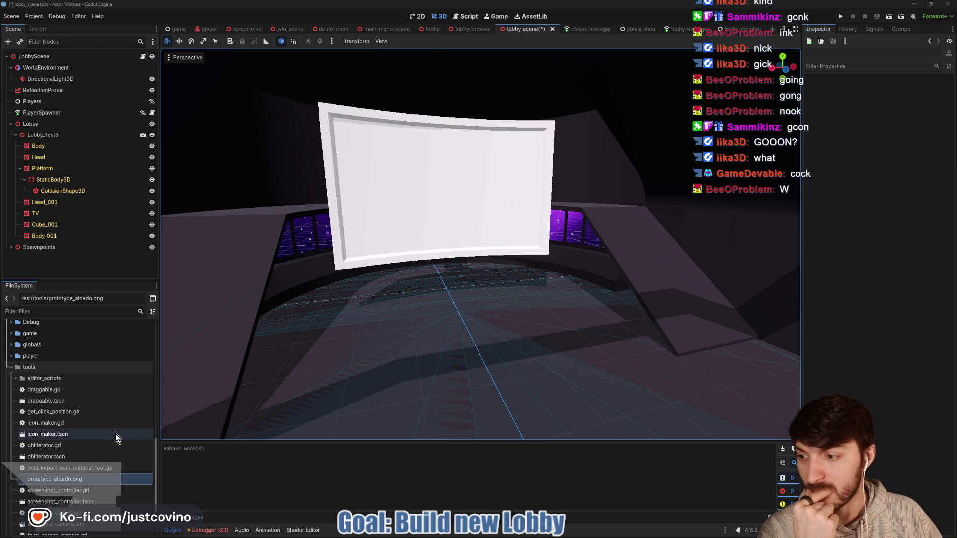
Try deleting Lobby_Test through Lobby_Test4 together, cancel the in-use warning, and save the scene.
scroll(70, 409, up, 5)
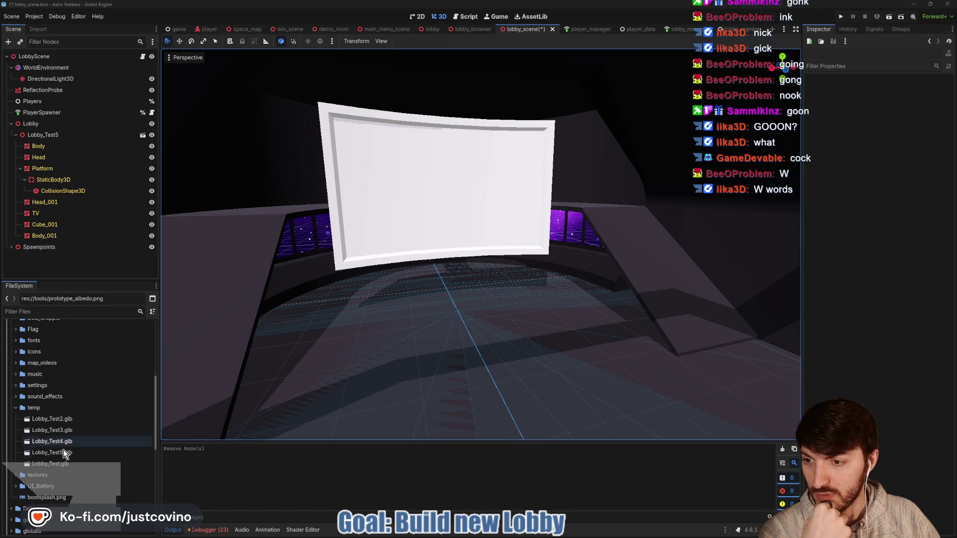
click(60, 464)
ctrl+click(65, 443)
ctrl+click(62, 430)
ctrl+click(61, 420)
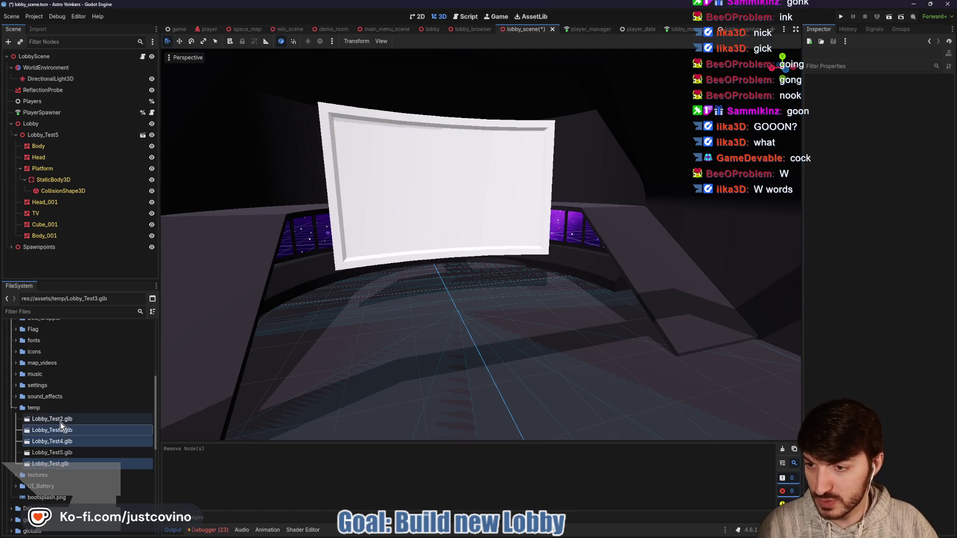
key(Delete)
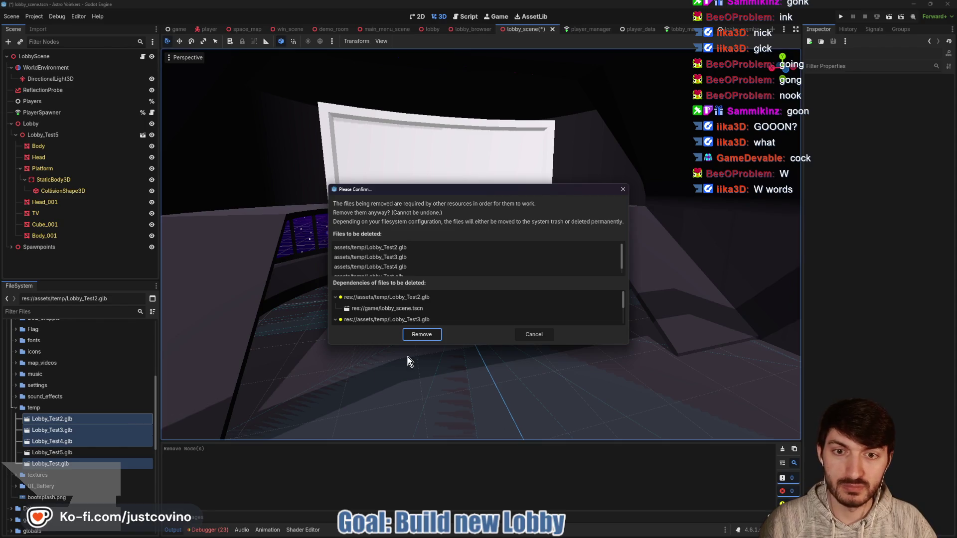
click(523, 331)
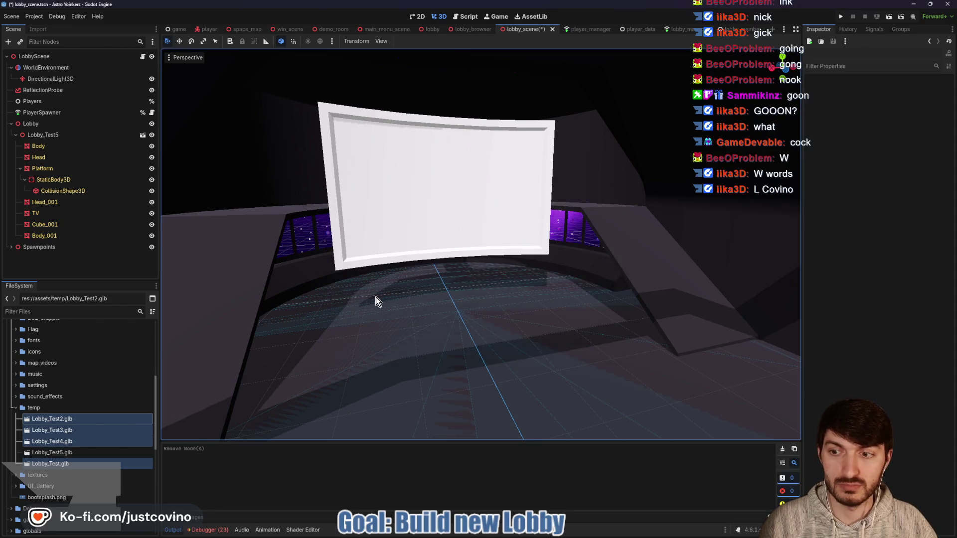
key(ctrl+s)
Delete Lobby_Test2.glb and Lobby_Test.glb from the temp folder one at a time.
click(104, 418)
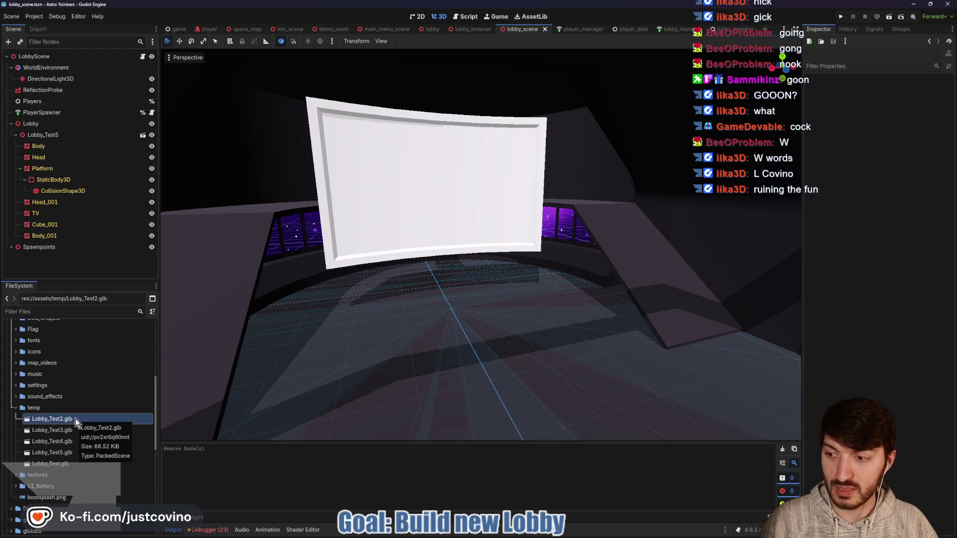
key(Delete)
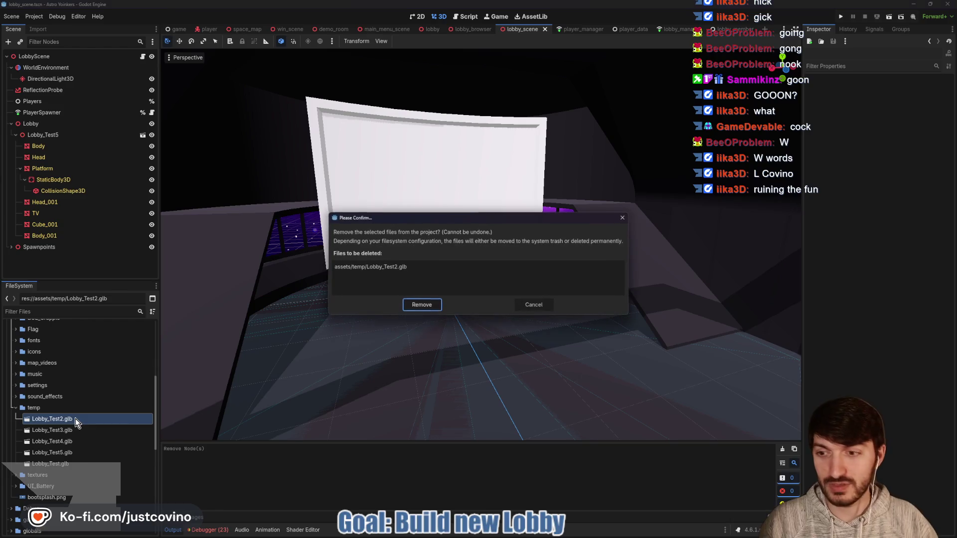
click(422, 305)
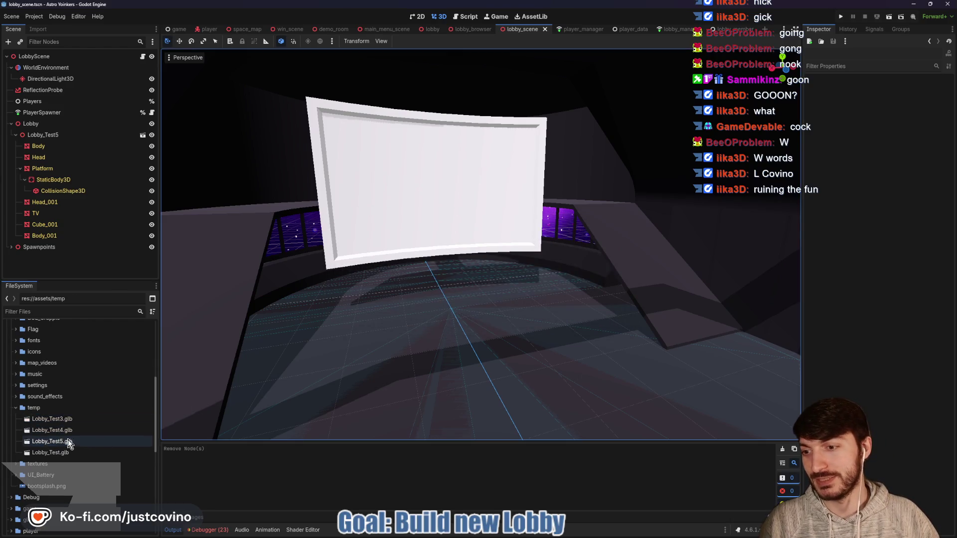
click(72, 454)
key(Delete)
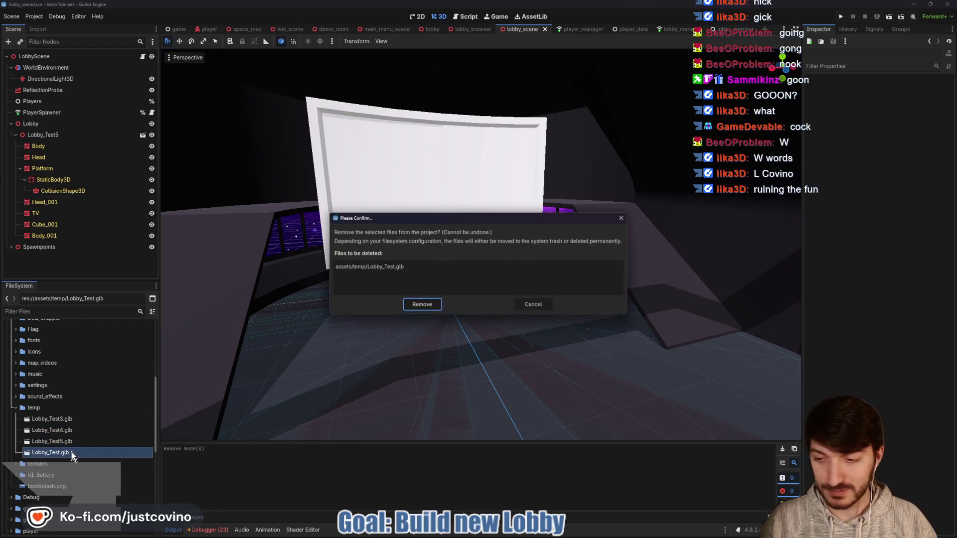
click(423, 305)
Delete Lobby_Test3.glb and Lobby_Test4.glb, leaving only Lobby_Test5.glb.
click(77, 417)
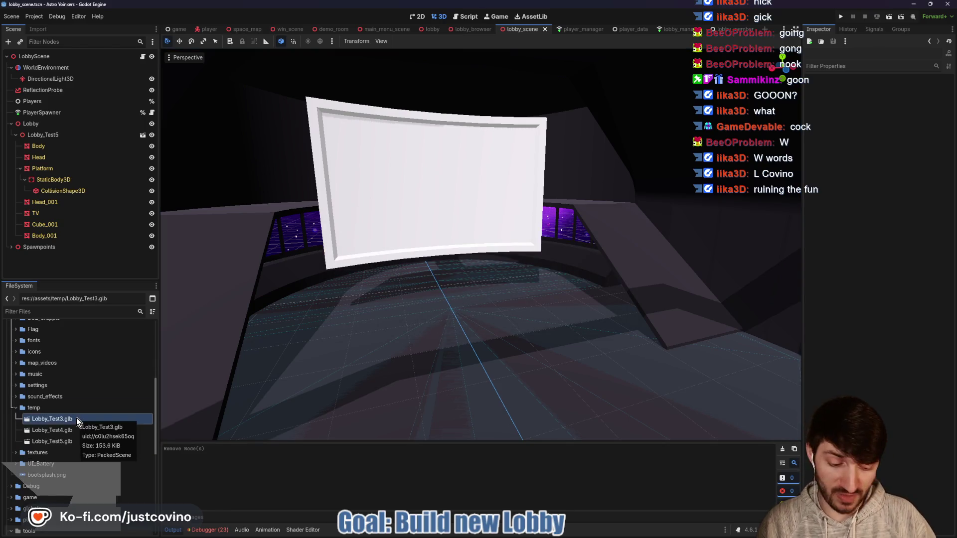
key(Delete)
click(431, 305)
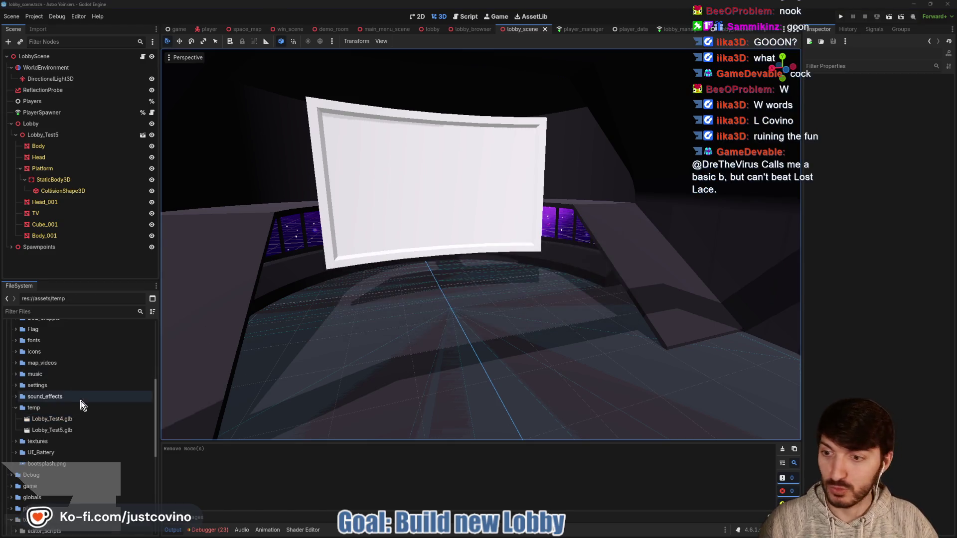
click(71, 421)
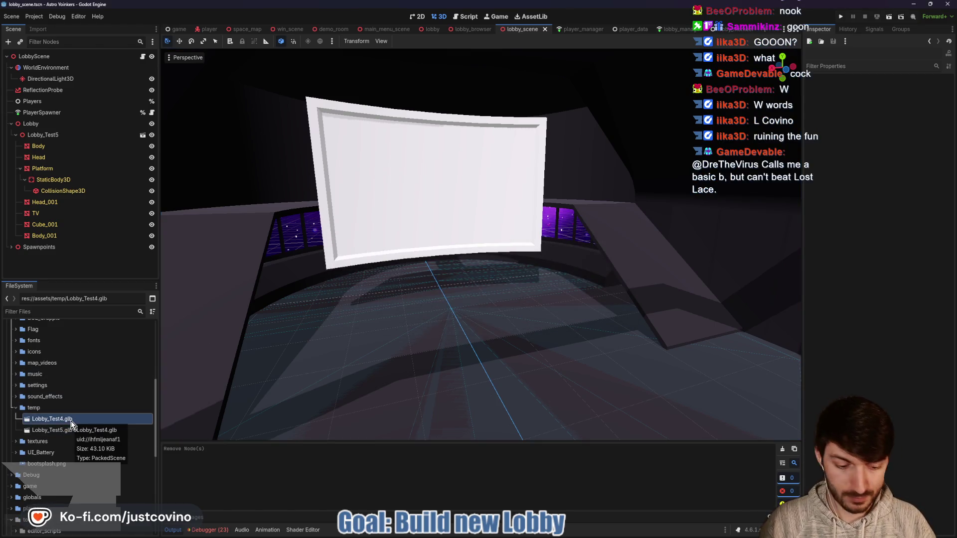
key(Delete)
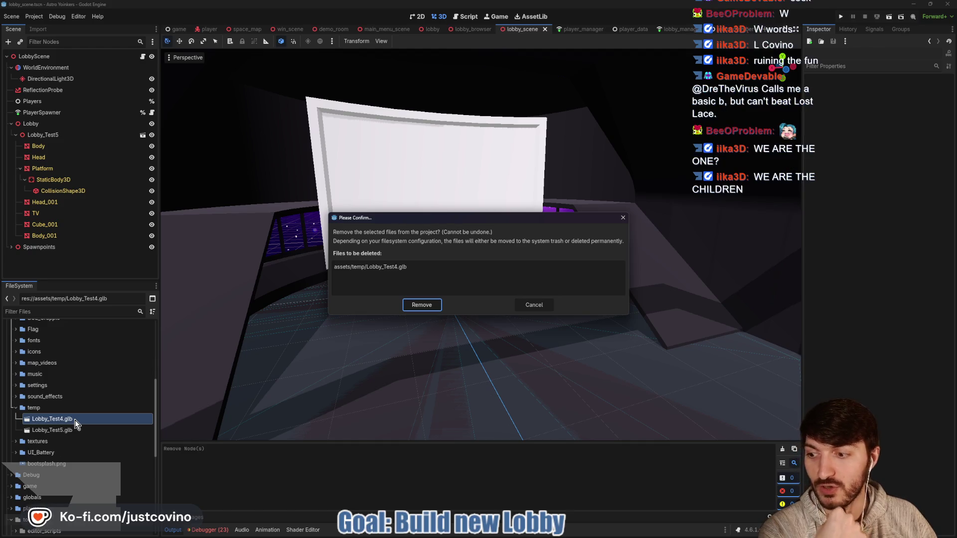
click(422, 306)
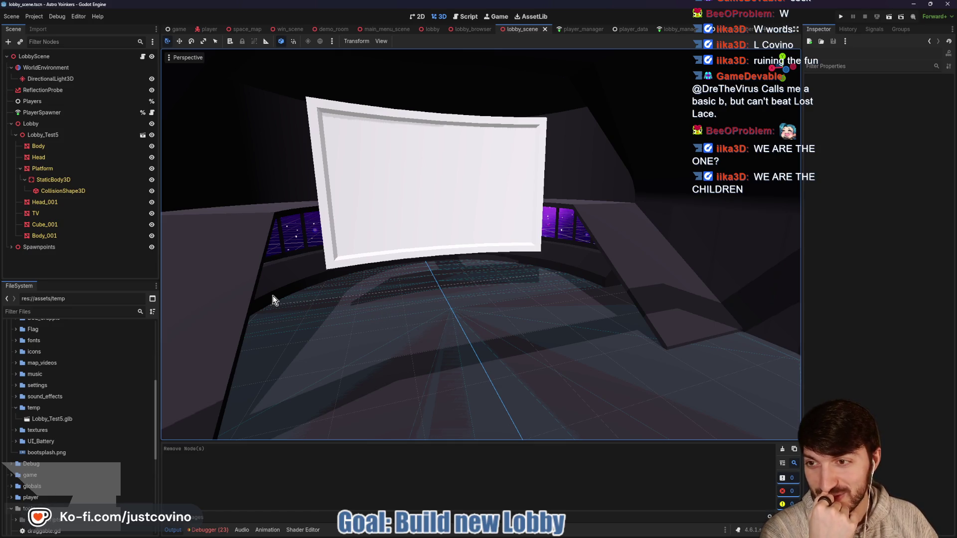
mouse_move(312, 304)
mouse_down()
mouse_move(370, 309)
mouse_move(348, 307)
mouse_up()
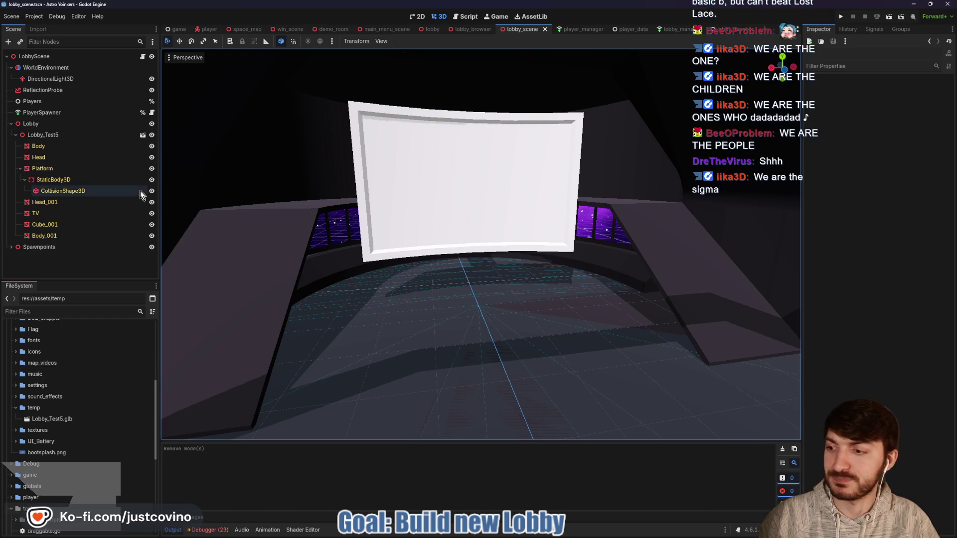
drag(424, 218, 419, 231)
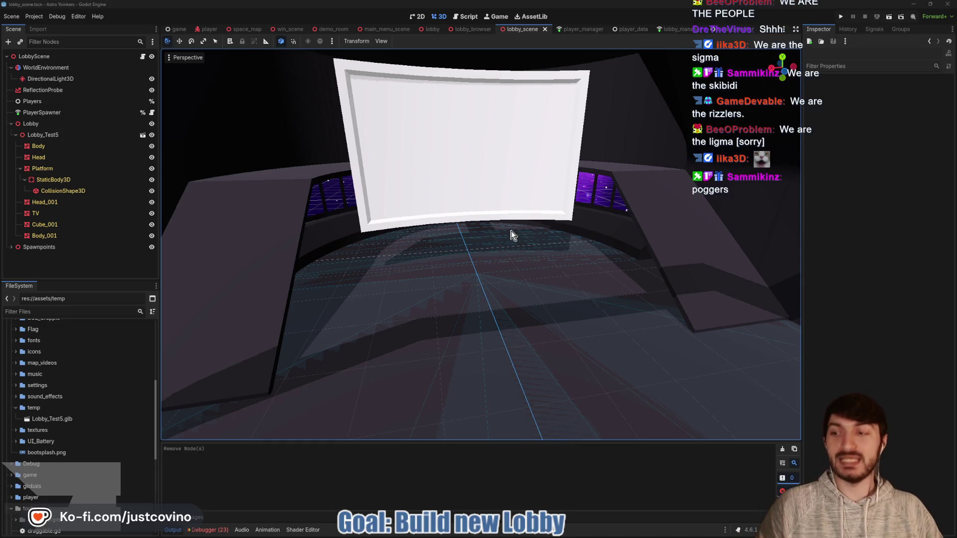
key(ctrl+s)
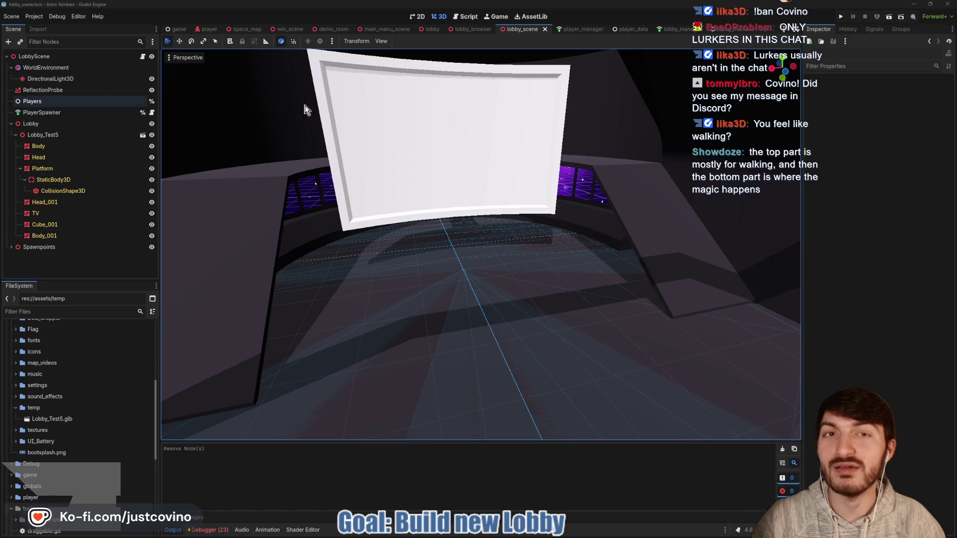
scroll(417, 130, up, 2)
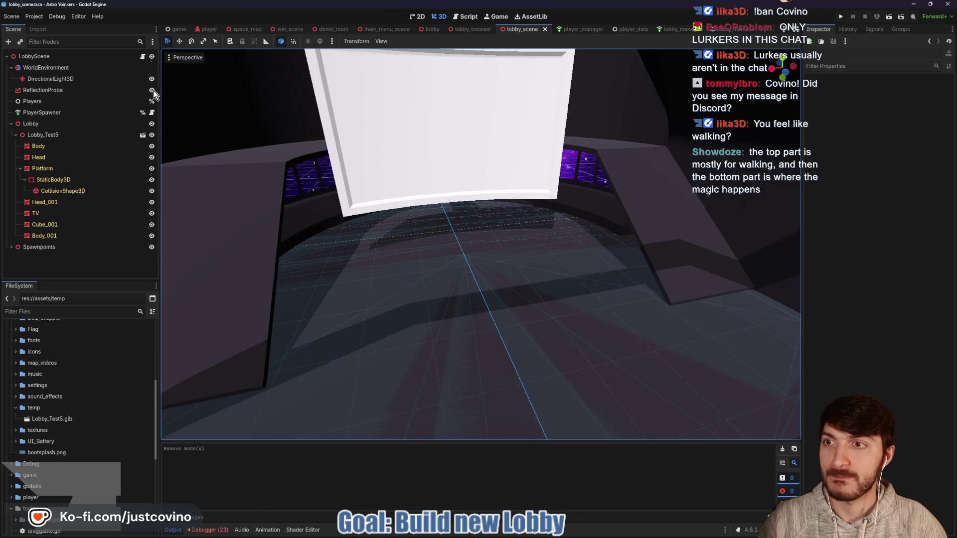
Add a Button node under LobbyScene and rename it Temporary.
click(73, 59)
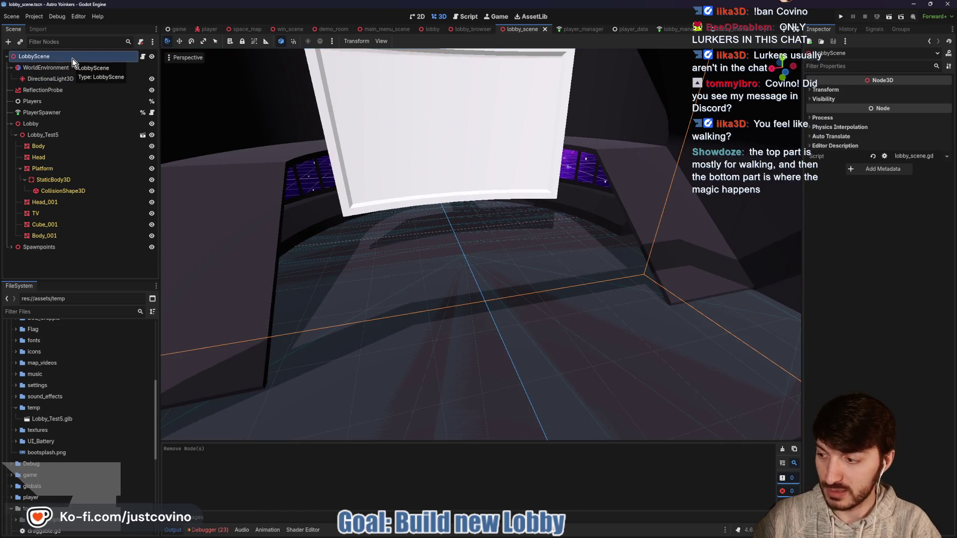
key(ctrl+a)
text(butto)
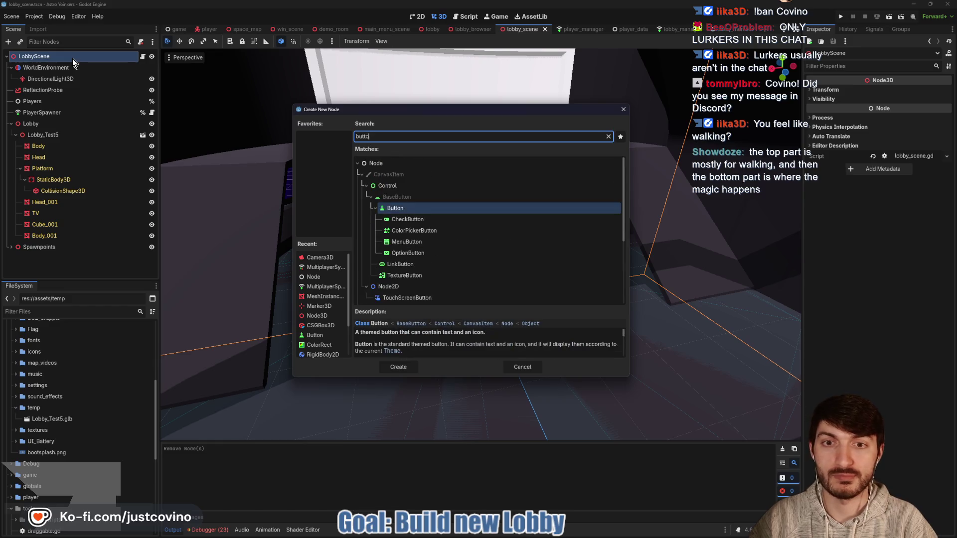
key(Return)
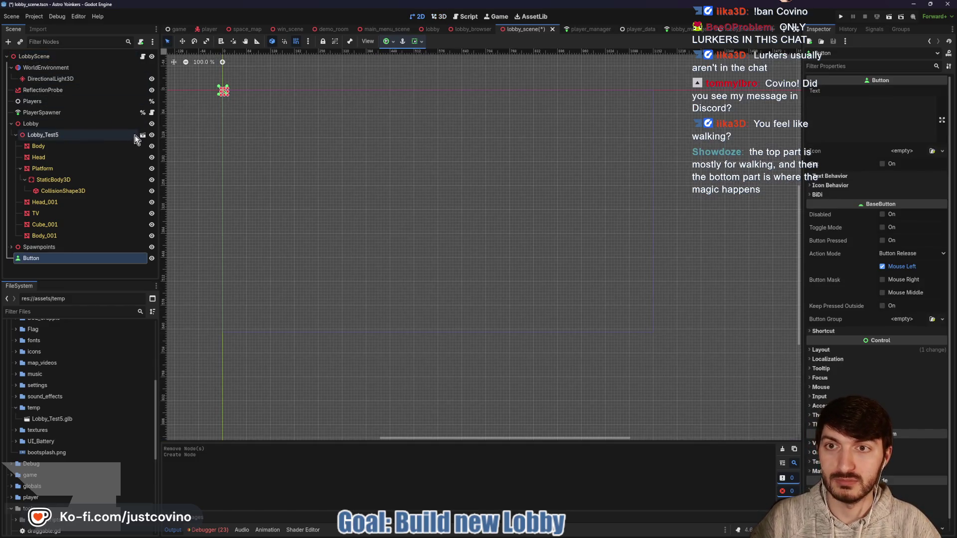
double_click(59, 259)
text(Temporary)
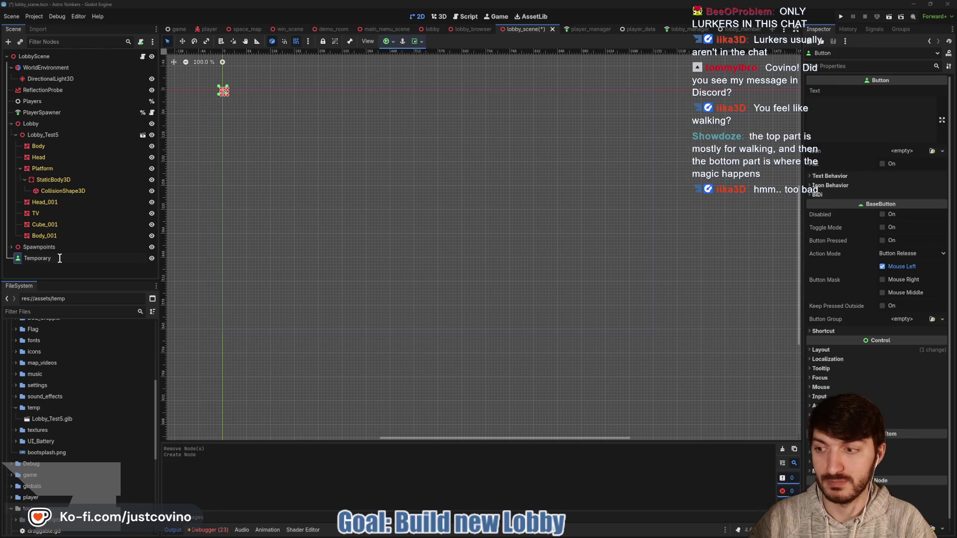
key(Return)
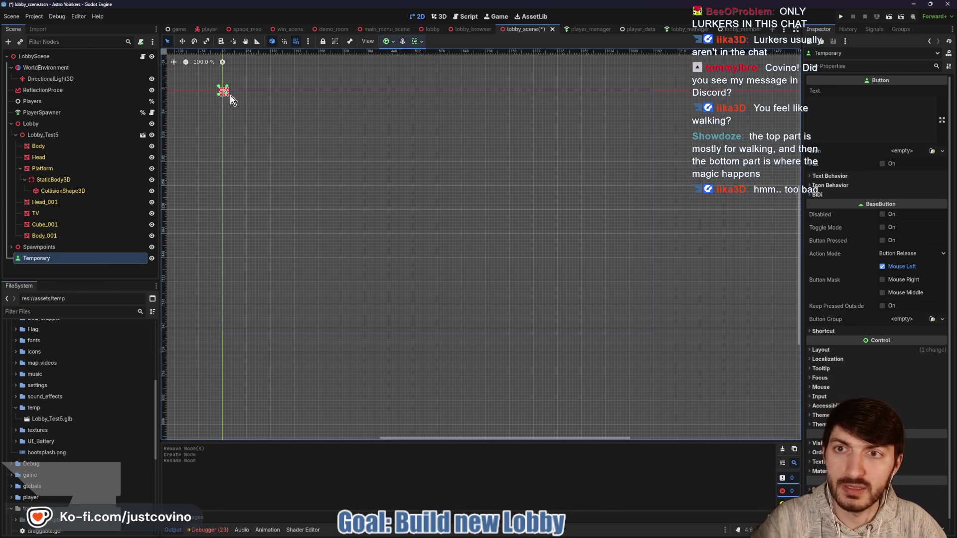
Size the Temporary button on the canvas, label it 'Start Game', and save the scene.
drag(225, 95, 271, 116)
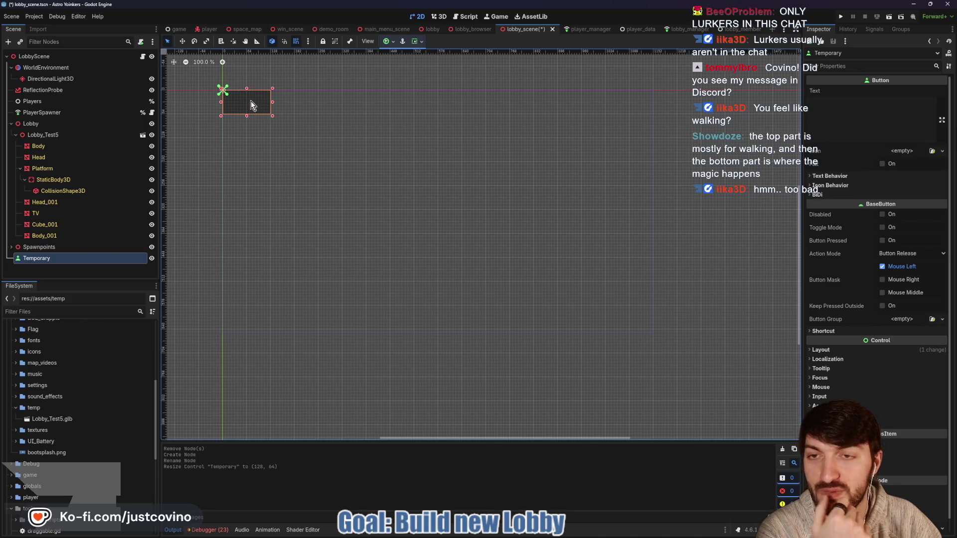
click(894, 111)
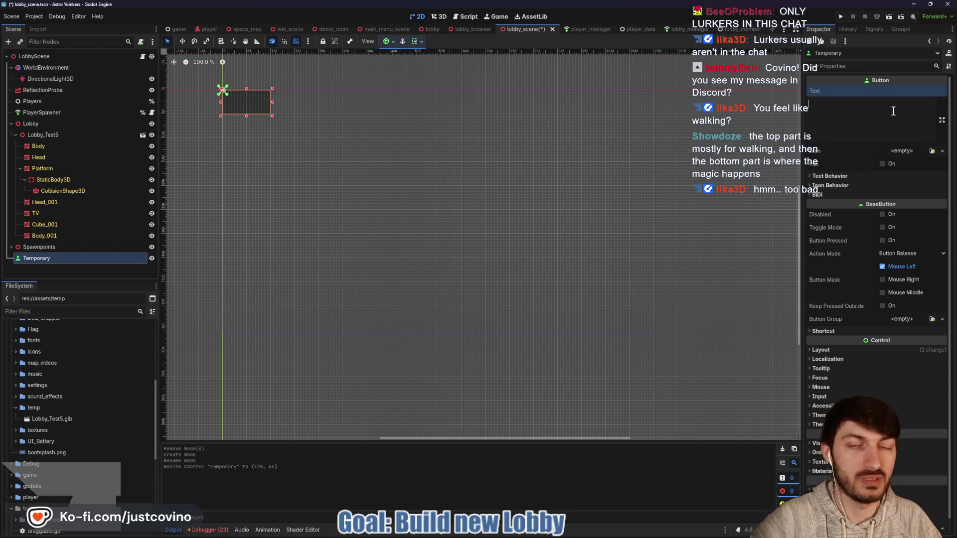
text(Start Game)
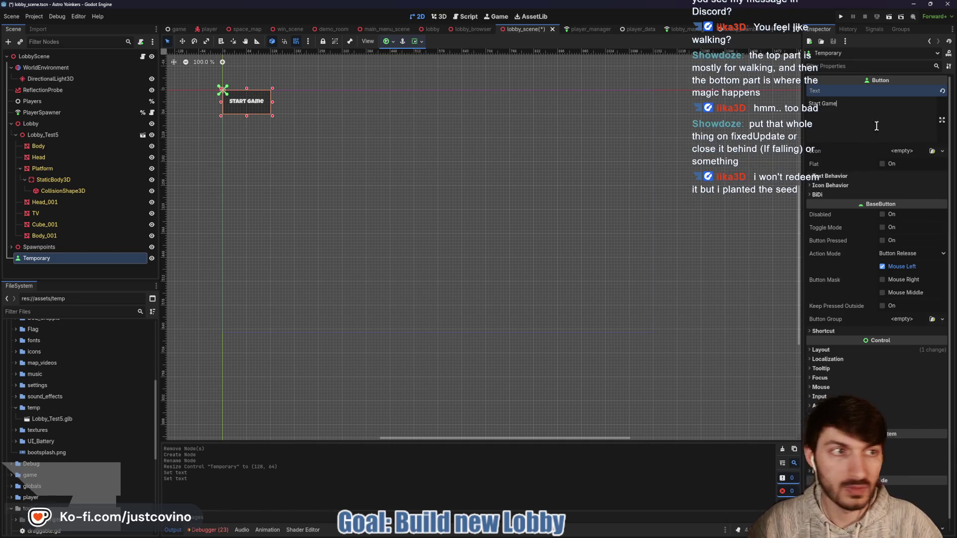
key(ctrl+s)
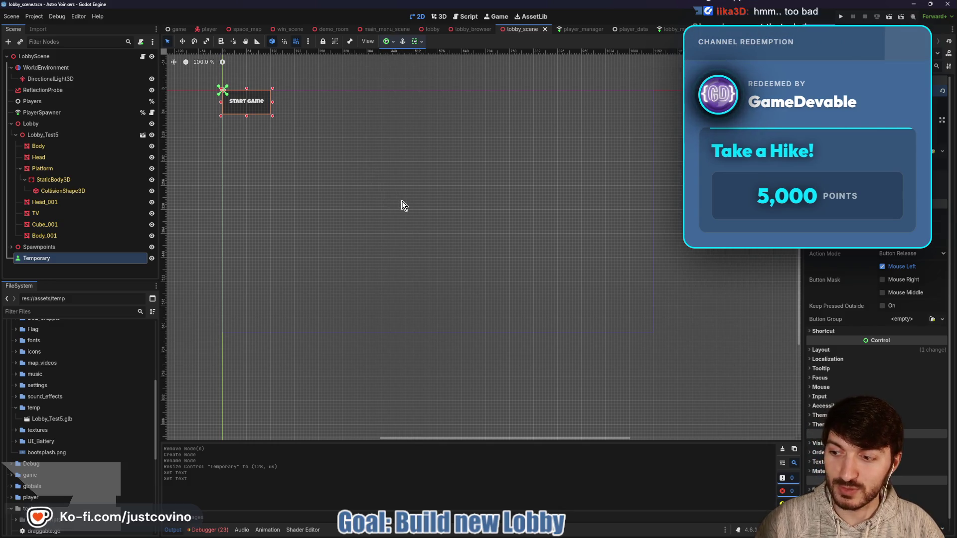
Pan the lobby scene's 2D canvas and save lobby_scene.
drag(387, 199, 402, 209)
key(ctrl+s)
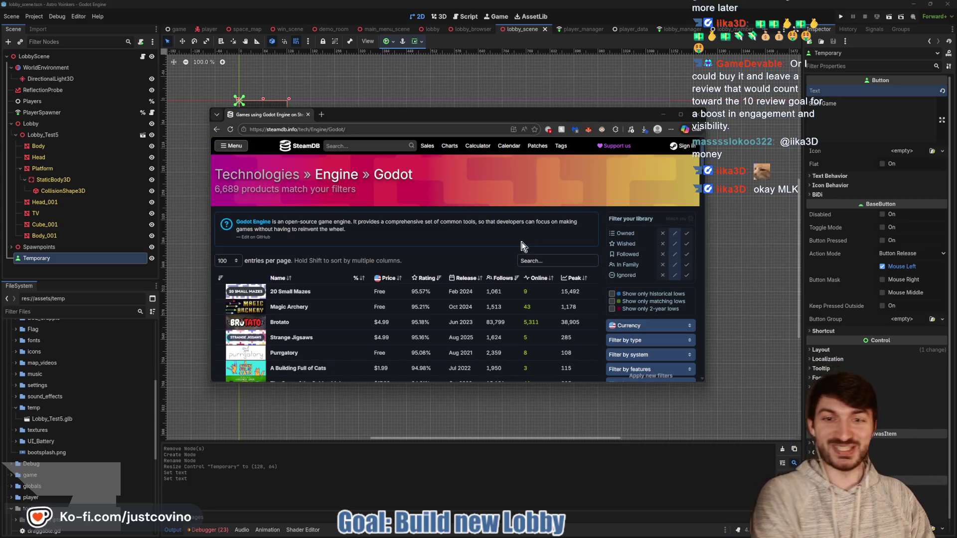
Sort SteamDB's Godot games by peak players descending and enlarge the browser window.
scroll(377, 220, down, 1)
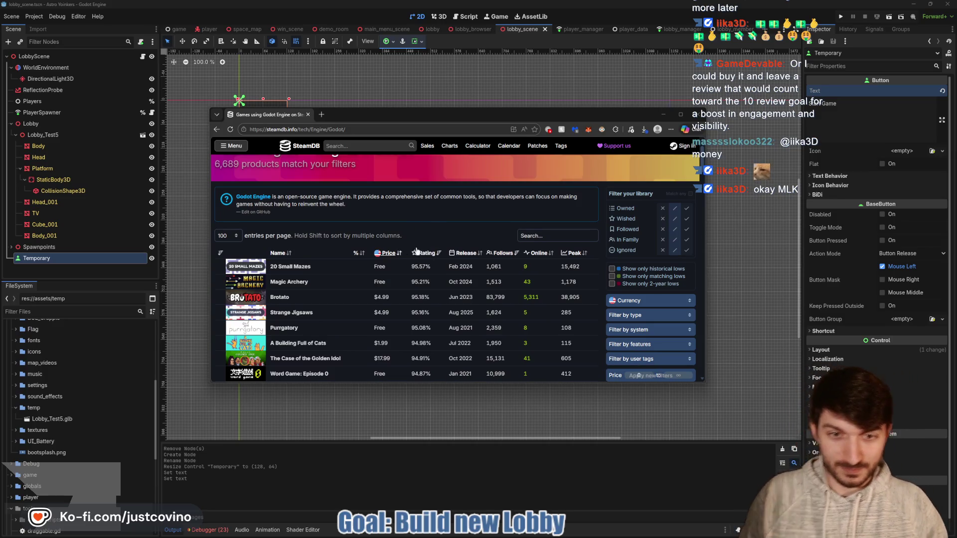
click(576, 253)
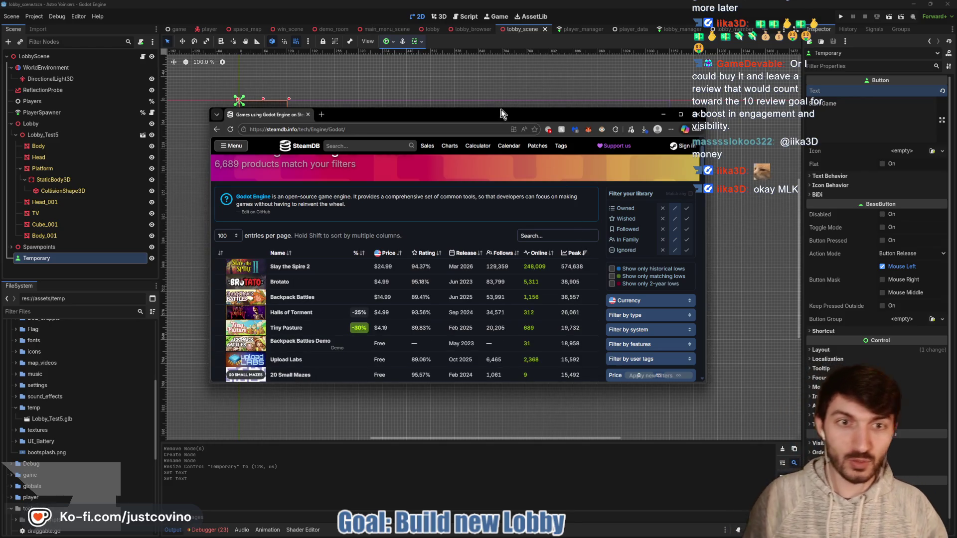
drag(500, 117, 476, 44)
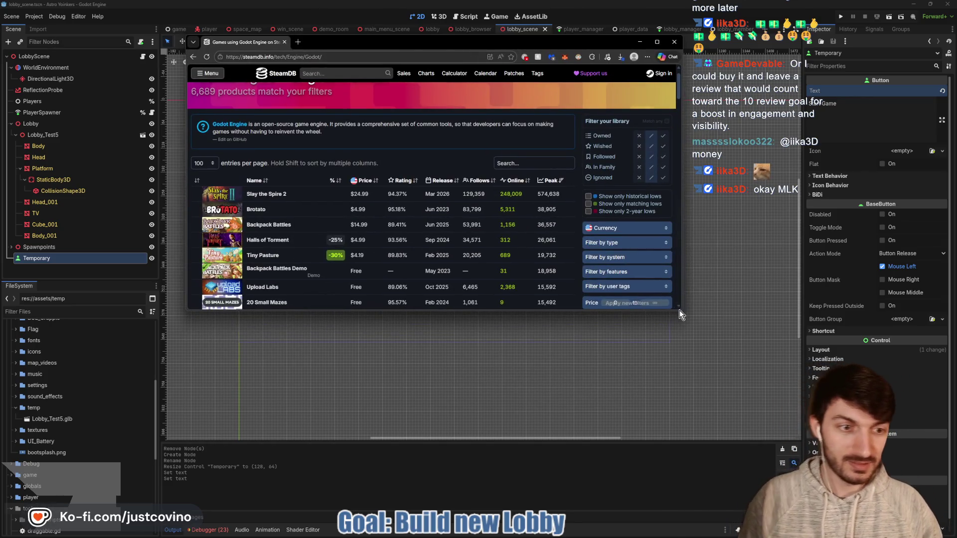
mouse_move(680, 312)
mouse_down()
mouse_move(688, 396)
mouse_move(777, 454)
mouse_up()
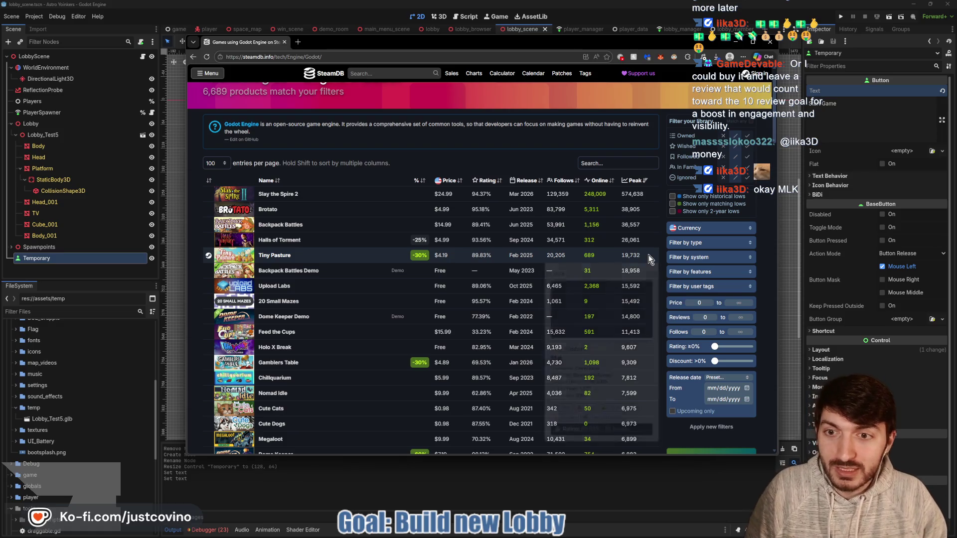
mouse_move(636, 238)
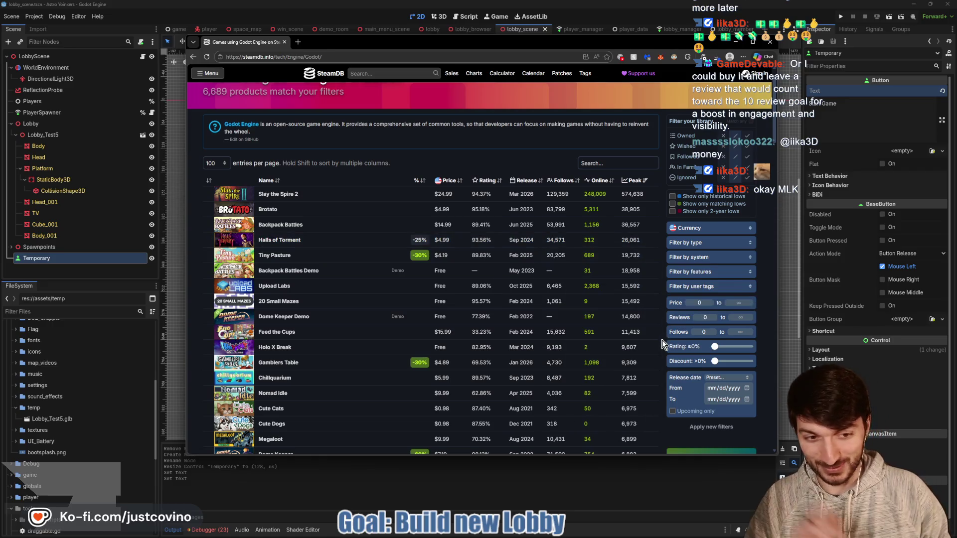
scroll(661, 339, down, 1)
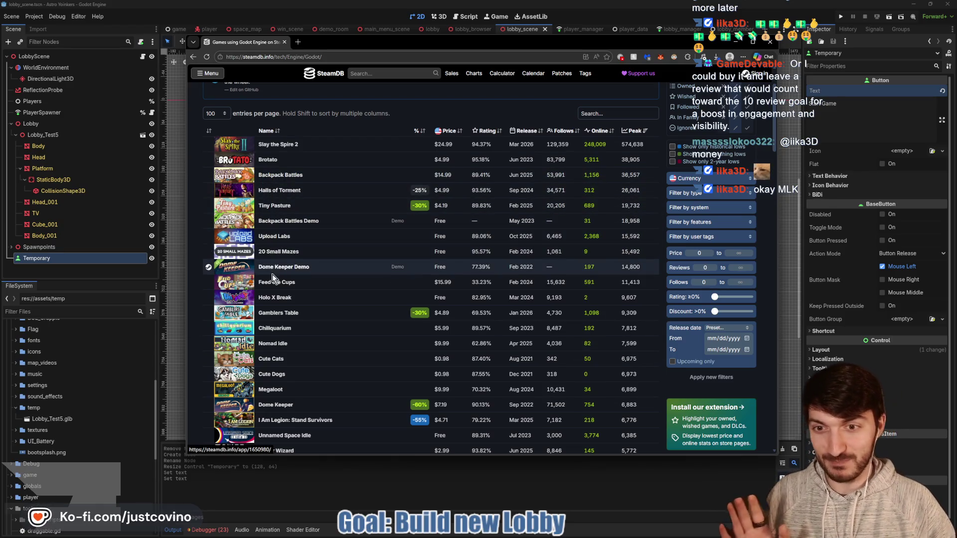
mouse_move(268, 283)
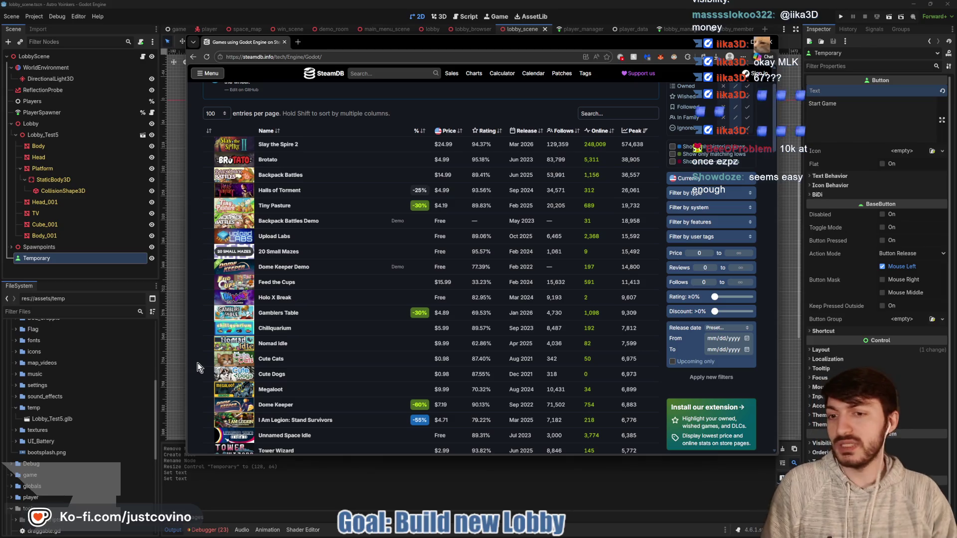
mouse_move(569, 324)
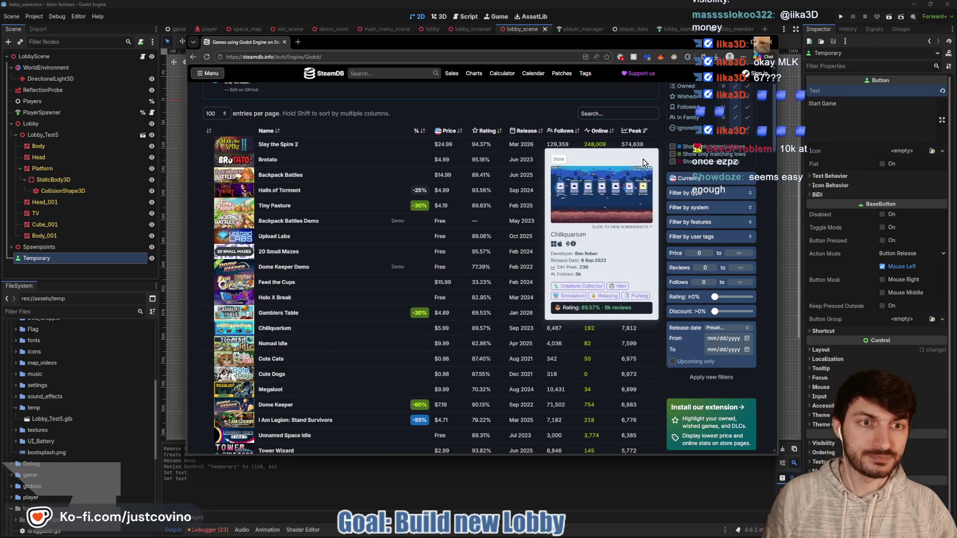
scroll(648, 334, down, 1)
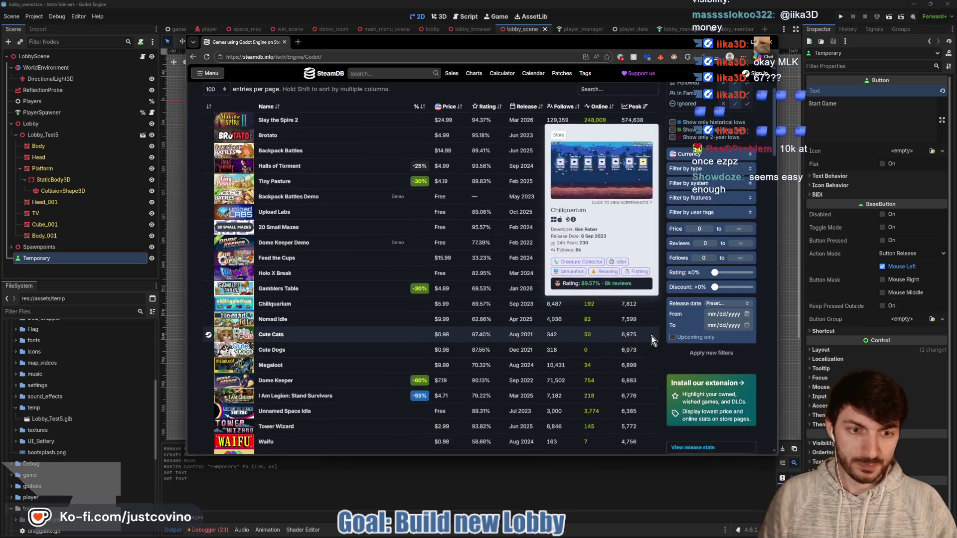
mouse_move(248, 355)
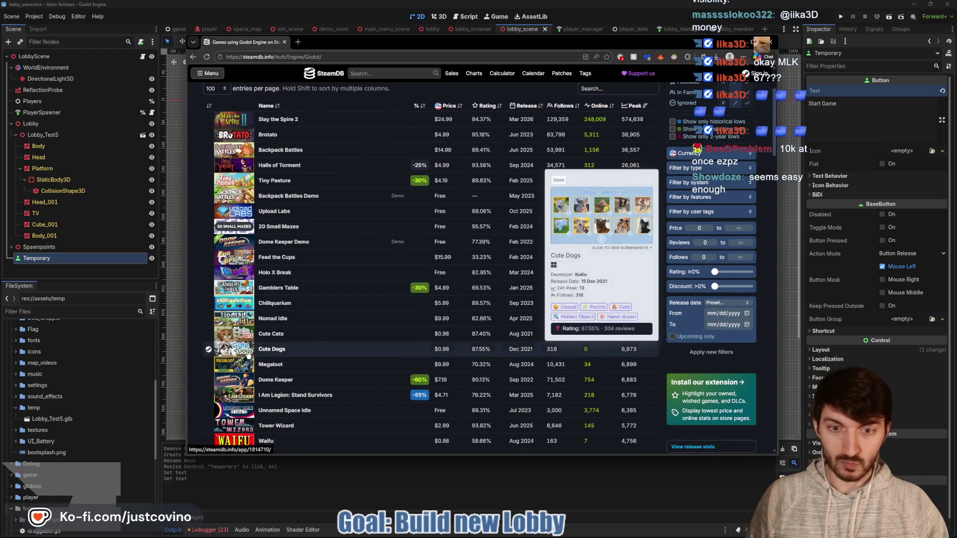
mouse_move(264, 378)
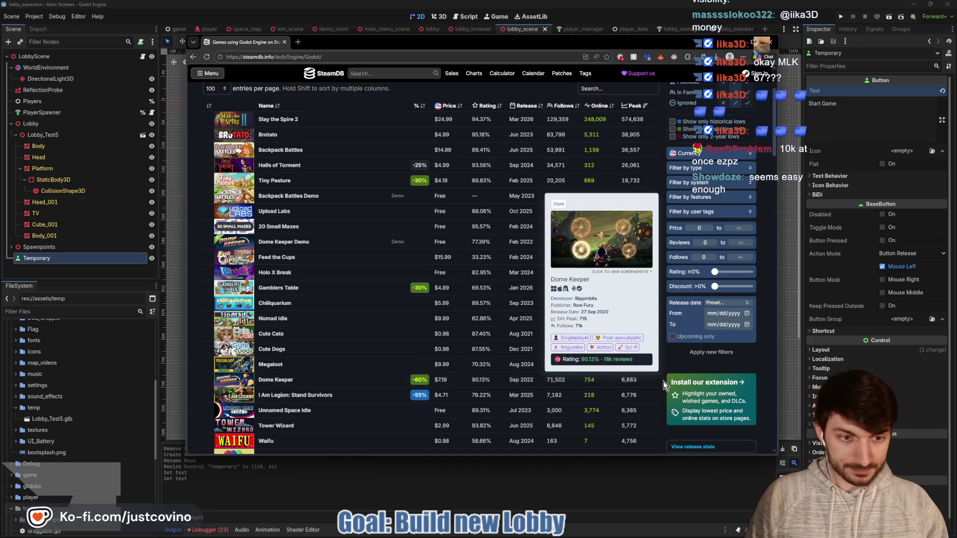
scroll(658, 381, down, 5)
mouse_move(644, 340)
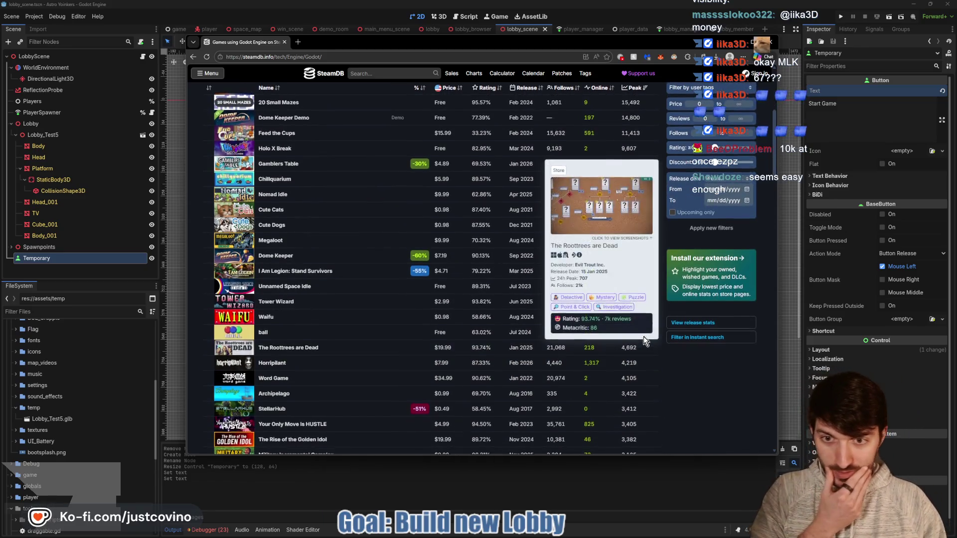
scroll(644, 340, down, 4)
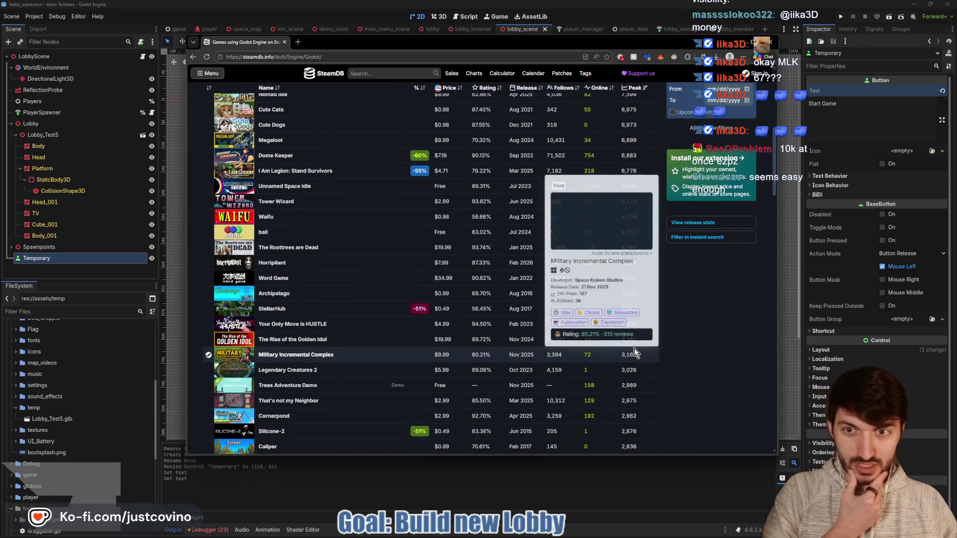
scroll(635, 352, down, 15)
scroll(648, 344, down, 15)
scroll(657, 341, down, 3)
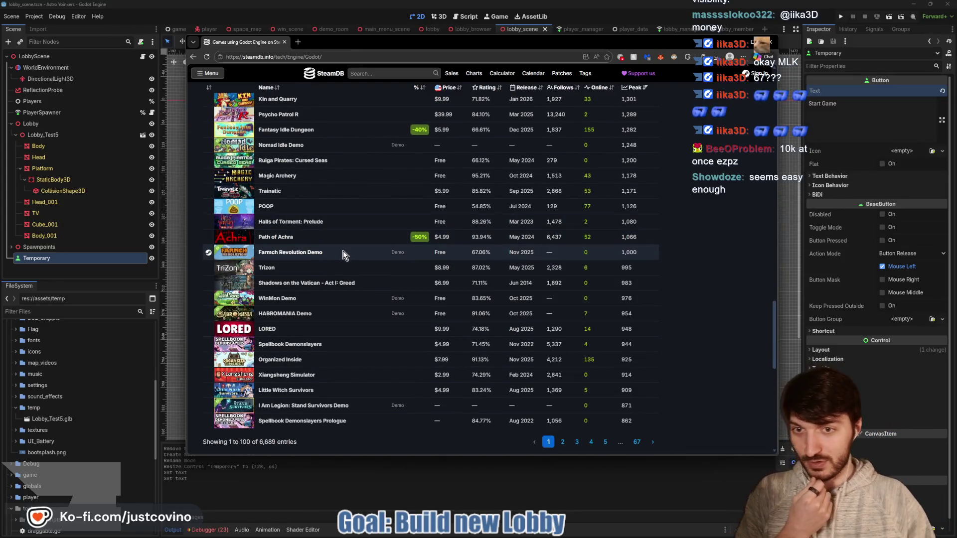
mouse_move(342, 251)
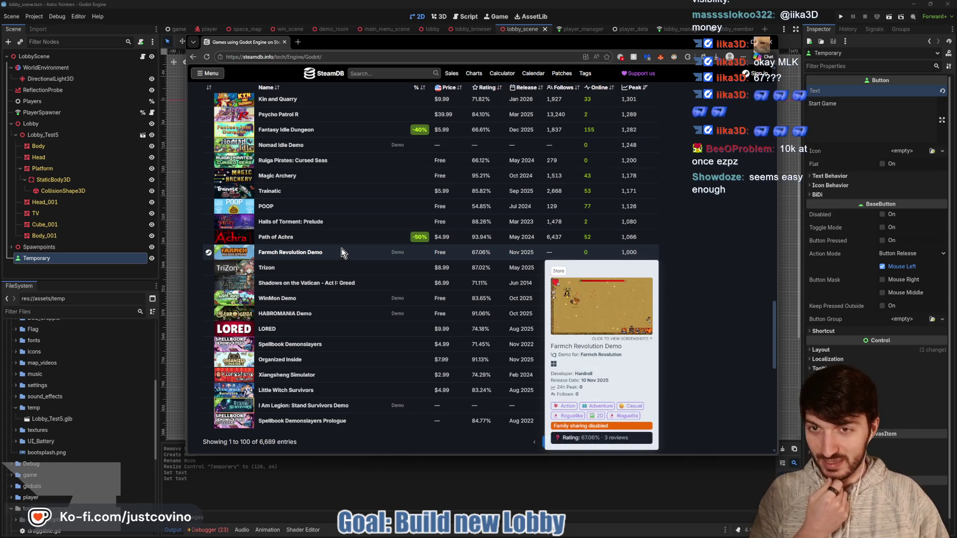
mouse_move(505, 272)
mouse_move(618, 256)
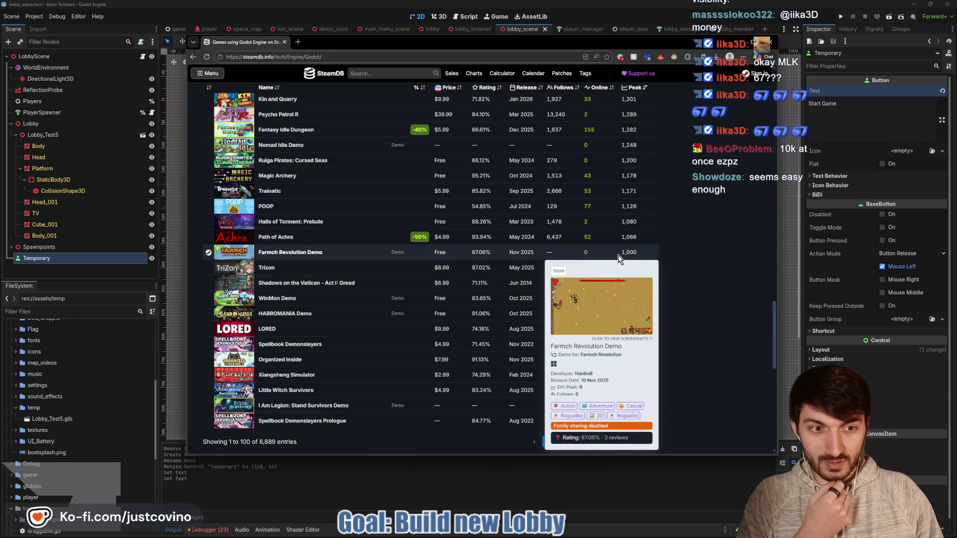
scroll(359, 358, down, 2)
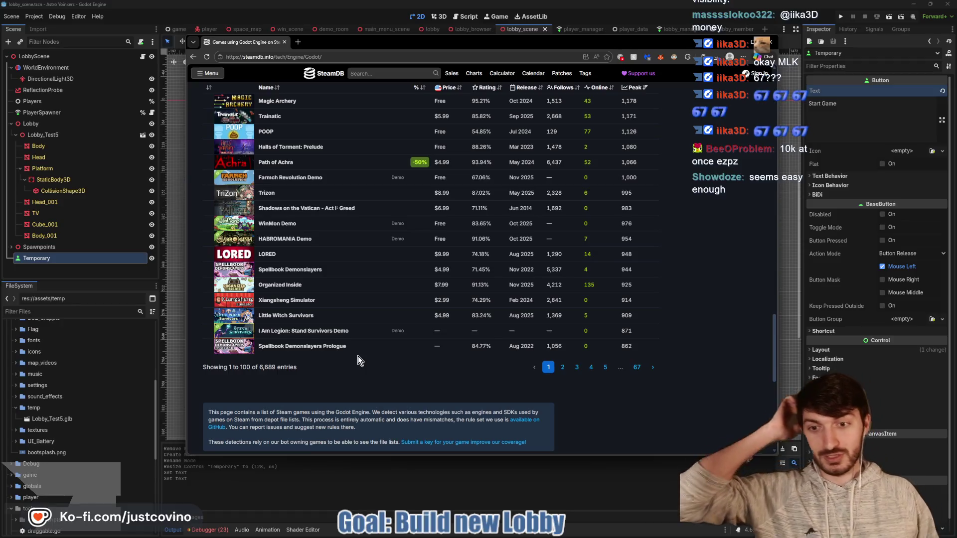
scroll(358, 356, up, 5)
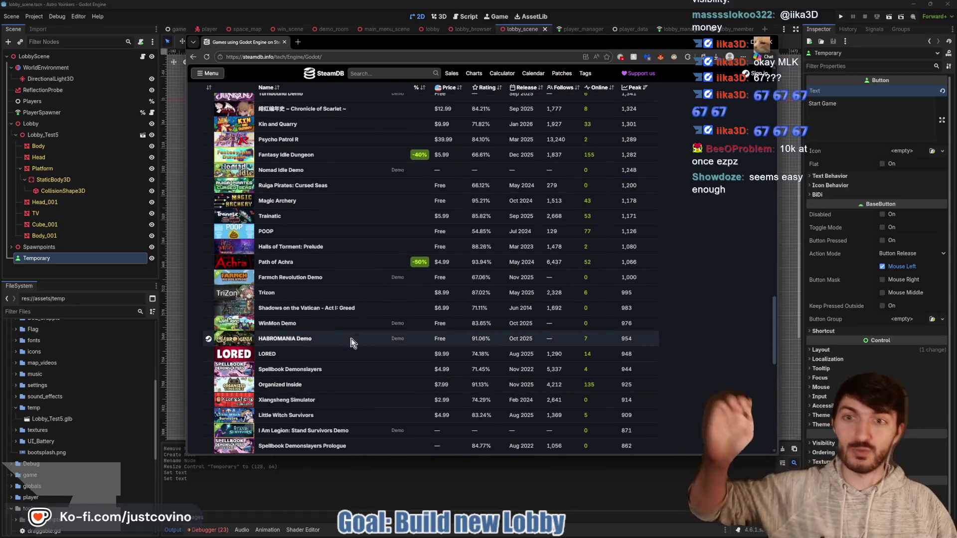
scroll(349, 337, up, 10)
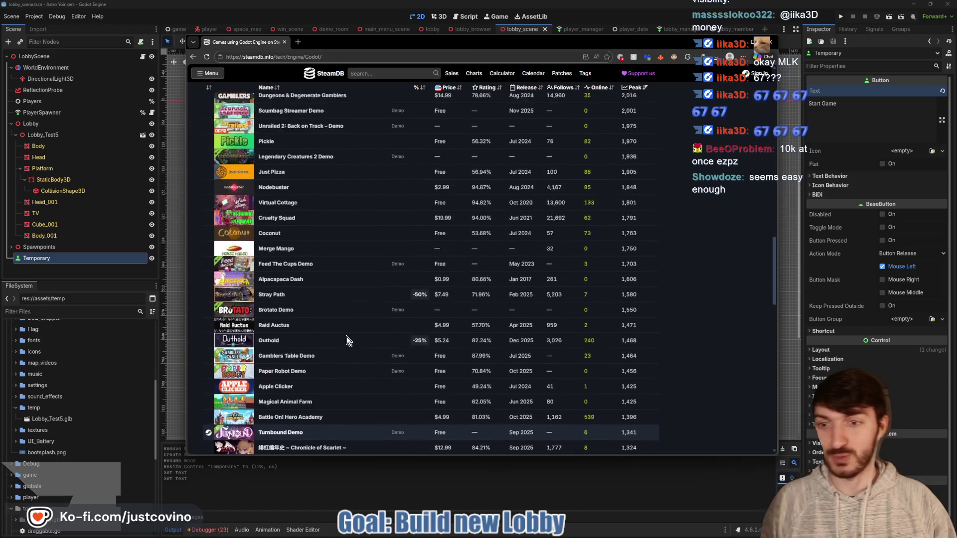
scroll(346, 337, down, 20)
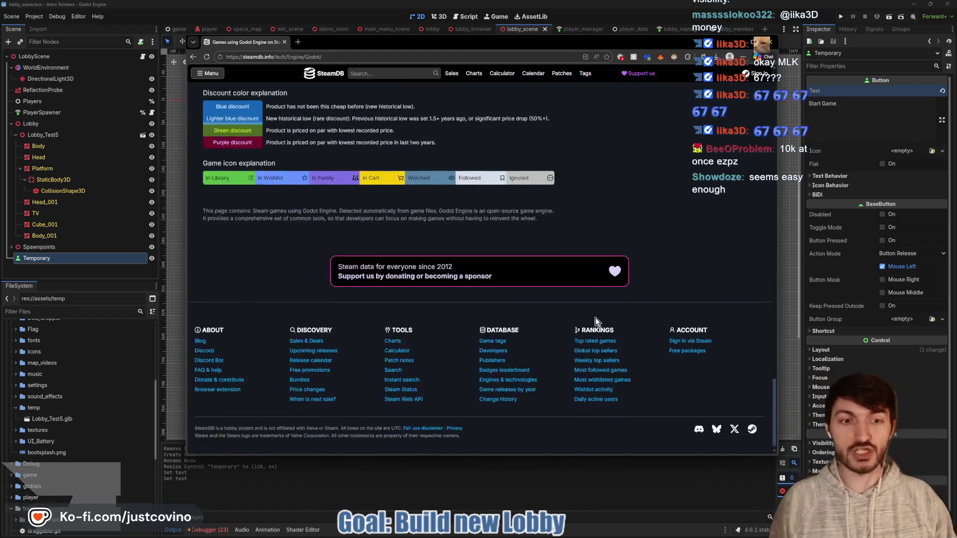
scroll(663, 287, up, 3)
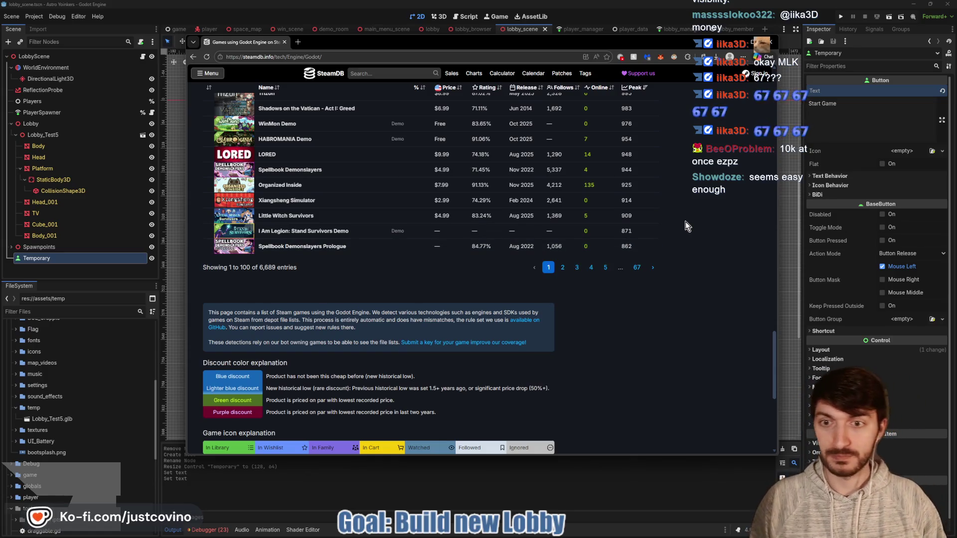
scroll(669, 225, up, 15)
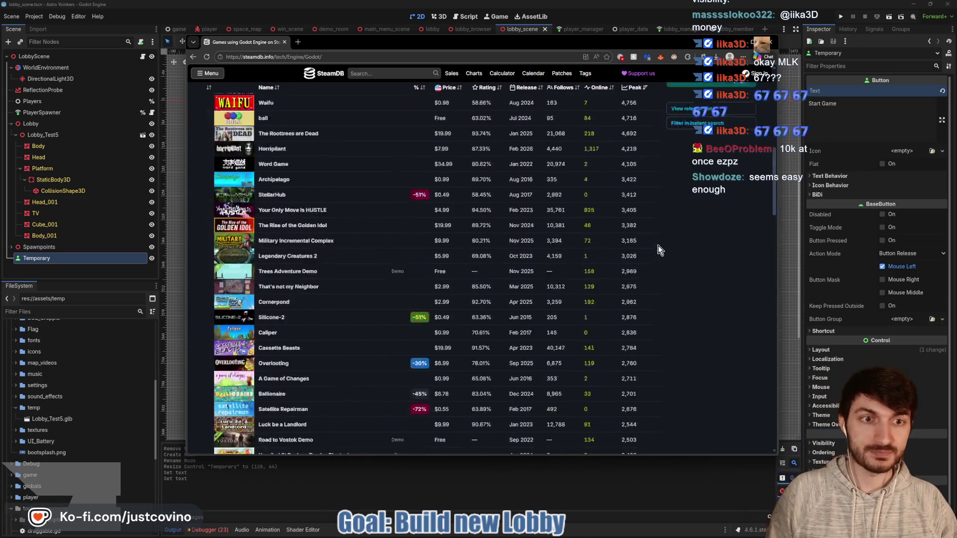
scroll(658, 245, up, 10)
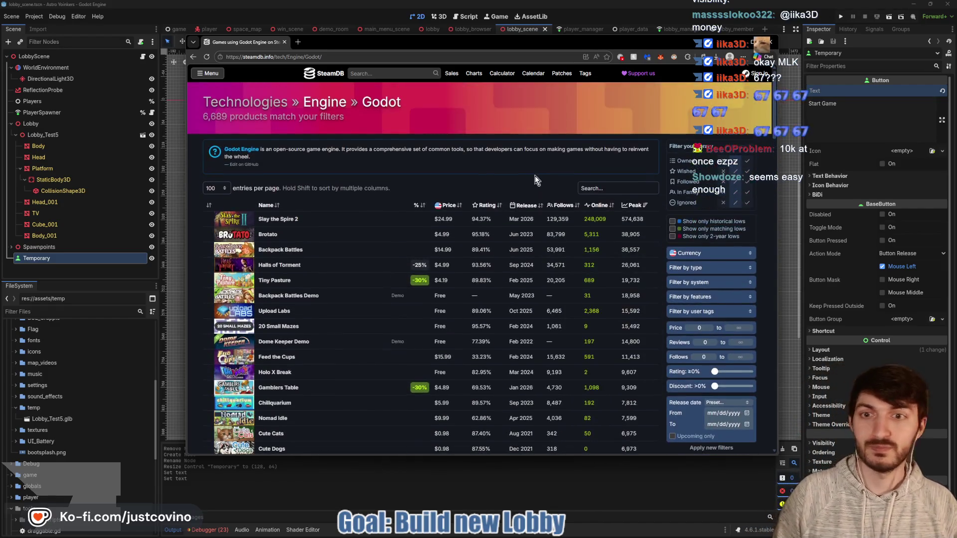
click(284, 42)
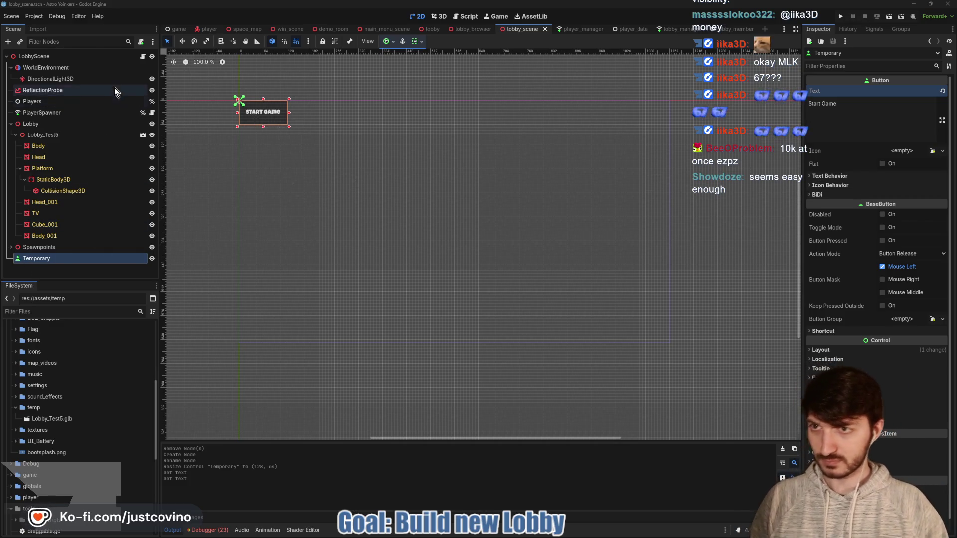
Open lobby_scene.gd and select the commented-out _on_new_player_entered_tree block.
click(142, 56)
scroll(481, 200, down, 3)
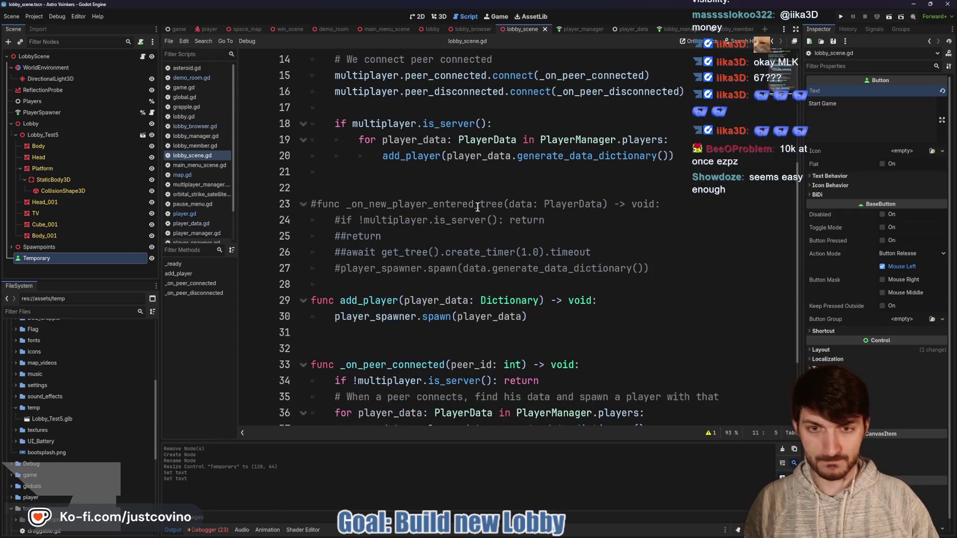
mouse_move(667, 268)
mouse_down()
mouse_move(342, 220)
mouse_move(310, 204)
mouse_up()
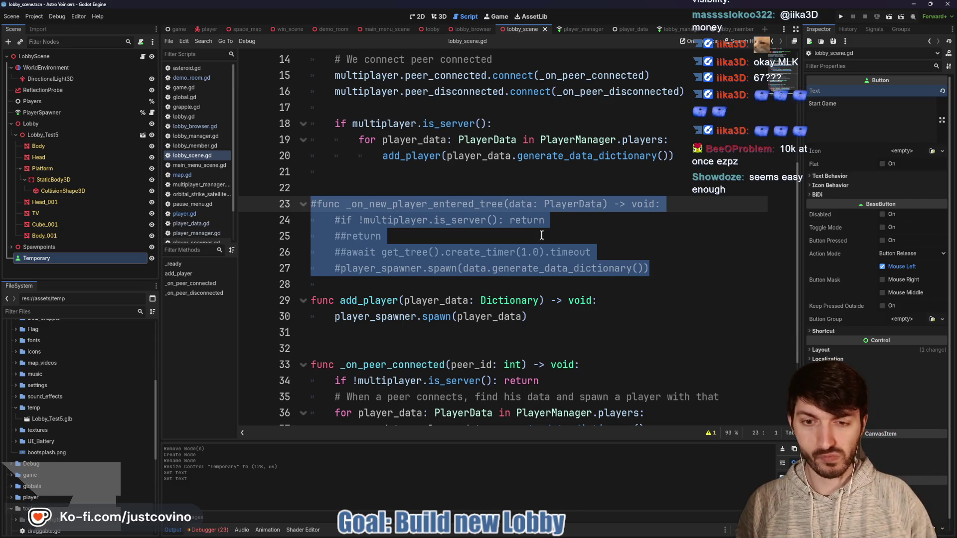
scroll(541, 235, down, 2)
scroll(543, 235, up, 3)
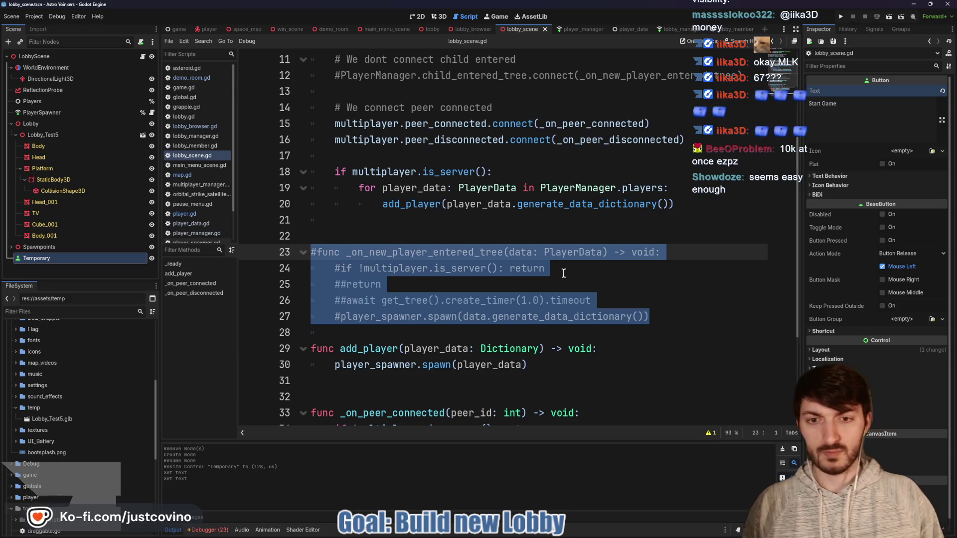
scroll(565, 268, up, 1)
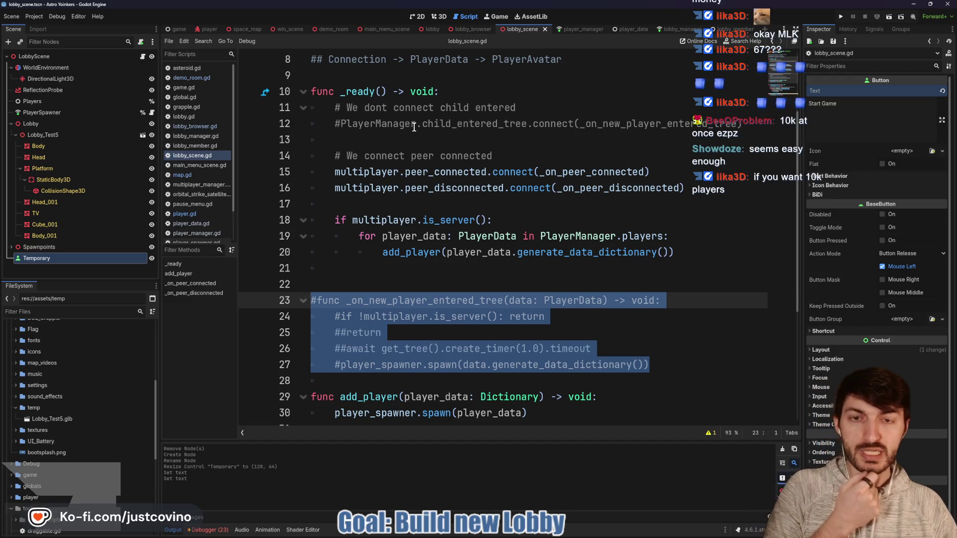
scroll(421, 141, down, 2)
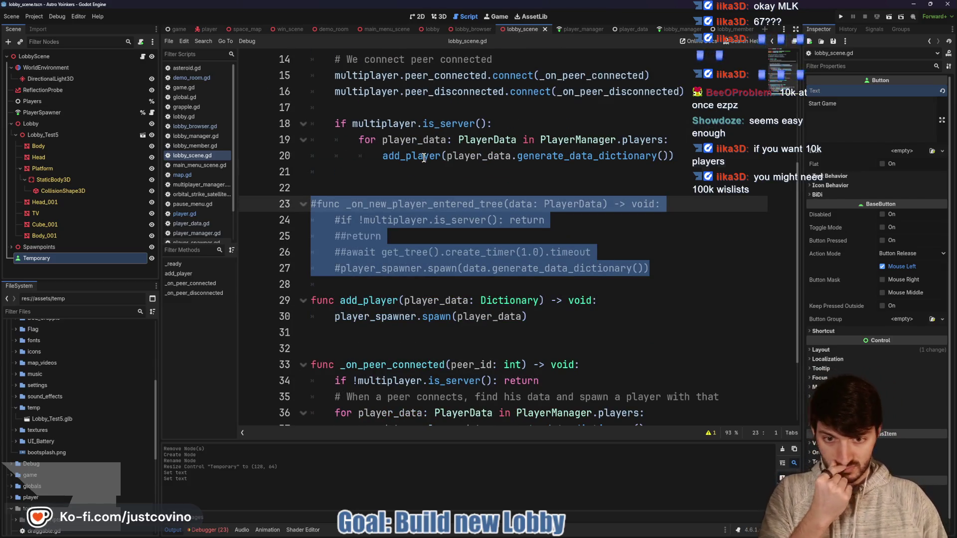
scroll(433, 166, down, 2)
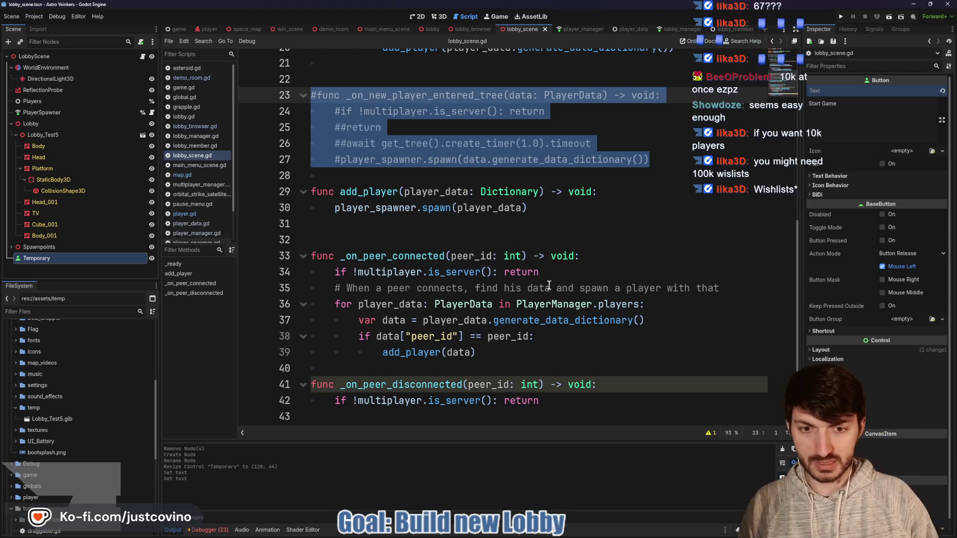
Add a blank line after add_player(data) and switch to the Astro Yoinkers store page.
click(590, 404)
click(521, 363)
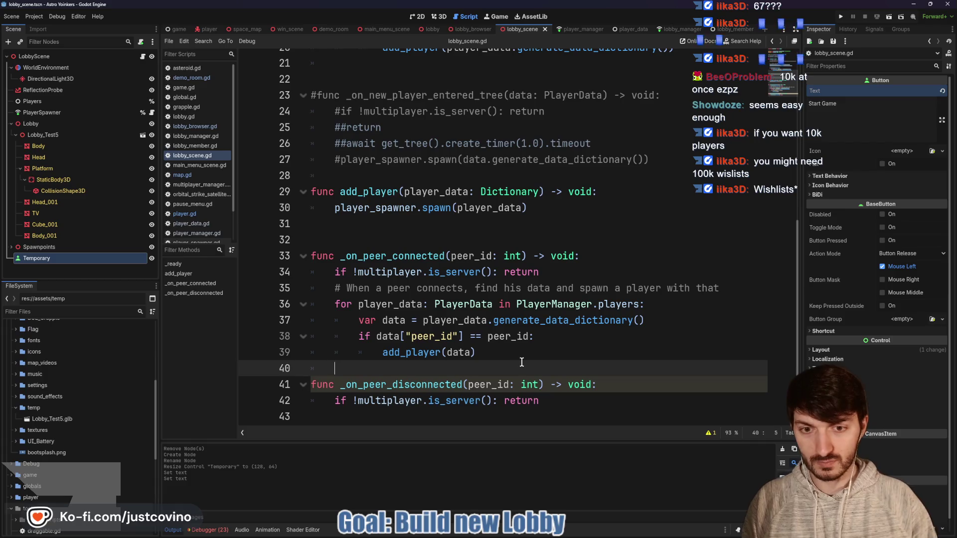
key(Return)
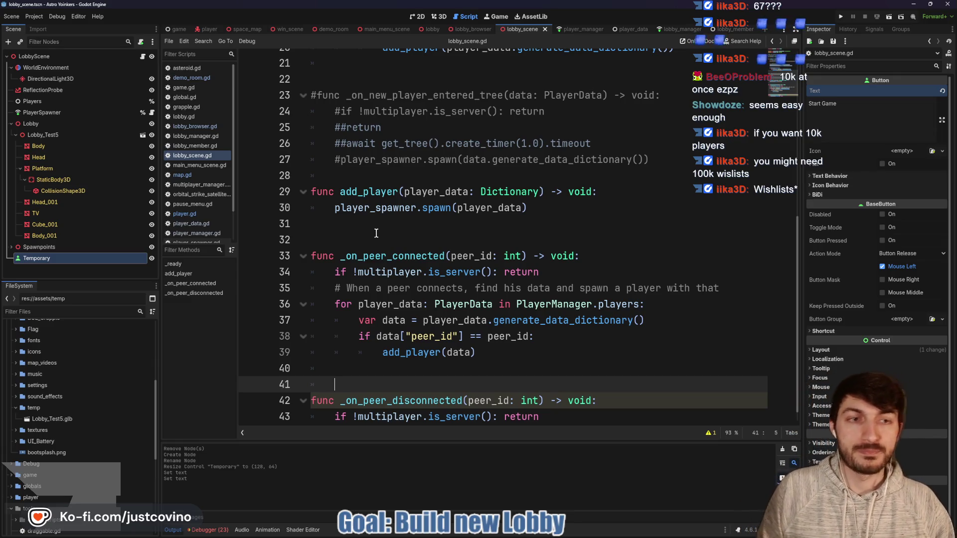
key(alt+Tab)
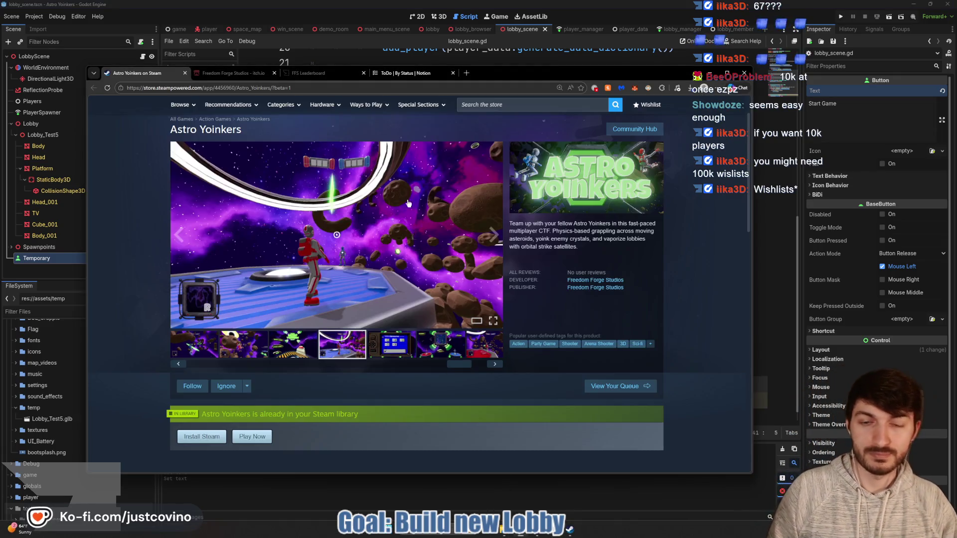
Close the store page and draw red notes 30k, 3000/3 and a boxed 1000 over the script.
click(415, 484)
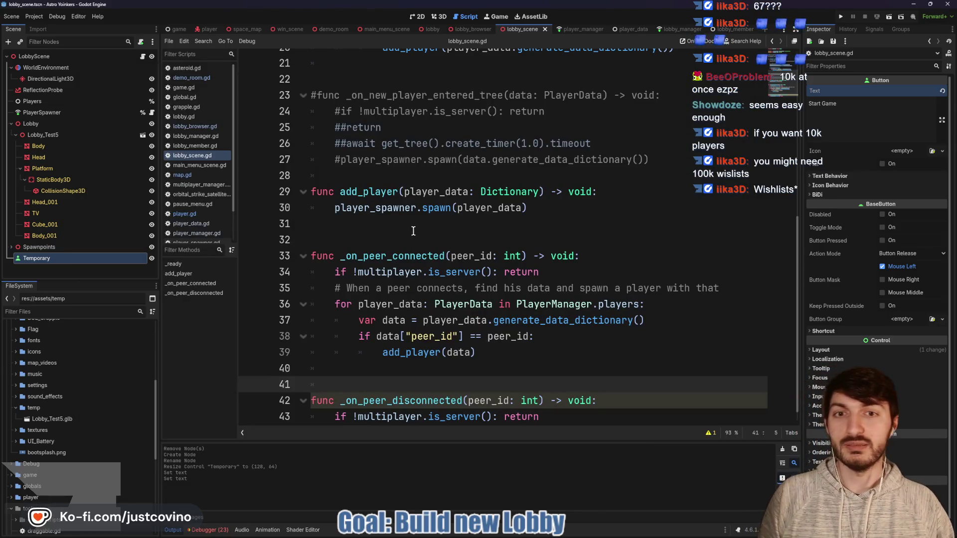
mouse_move(265, 122)
mouse_down()
mouse_move(281, 185)
mouse_move(266, 187)
mouse_up()
mouse_move(361, 140)
mouse_down()
mouse_move(345, 149)
mouse_move(407, 162)
mouse_up()
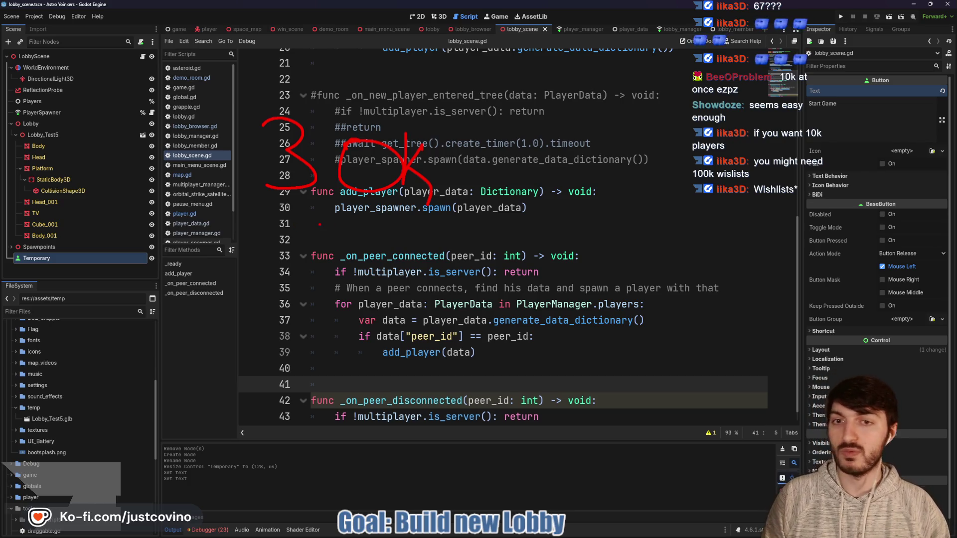
drag(327, 252, 310, 279)
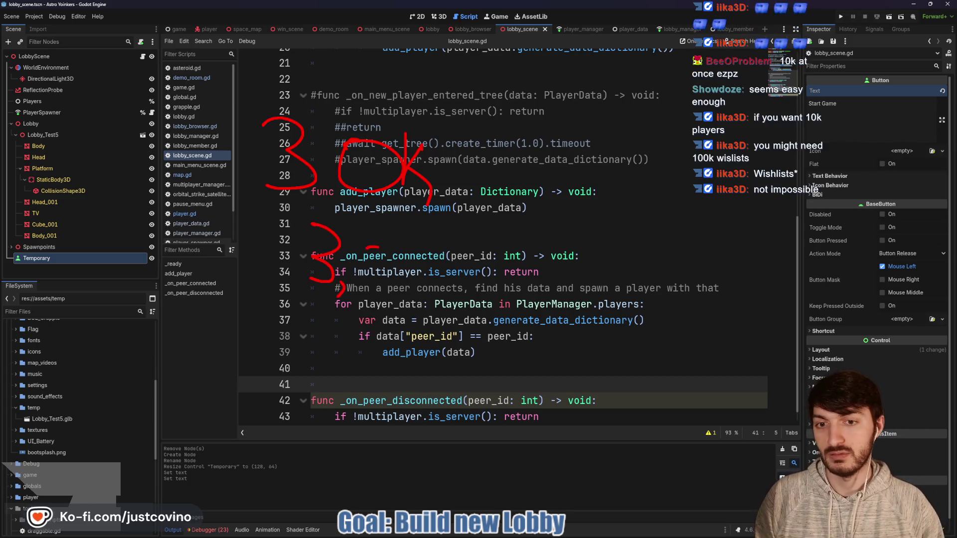
drag(374, 246, 382, 244)
drag(441, 252, 437, 250)
drag(494, 259, 491, 258)
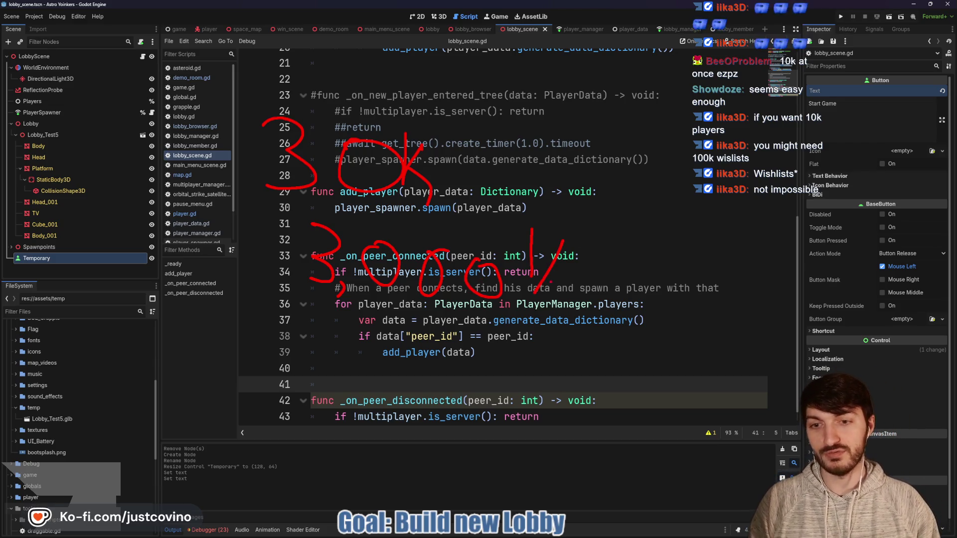
drag(560, 272, 561, 287)
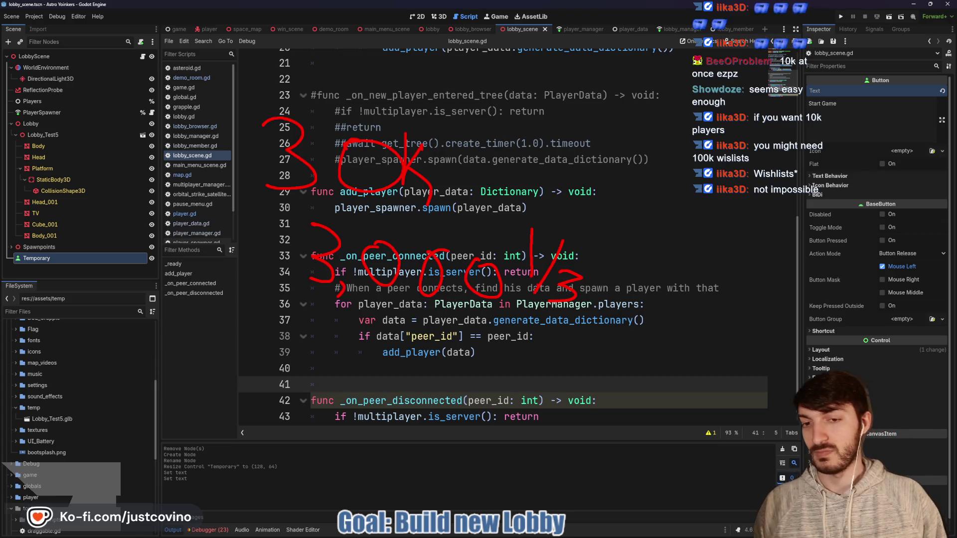
drag(320, 342, 310, 395)
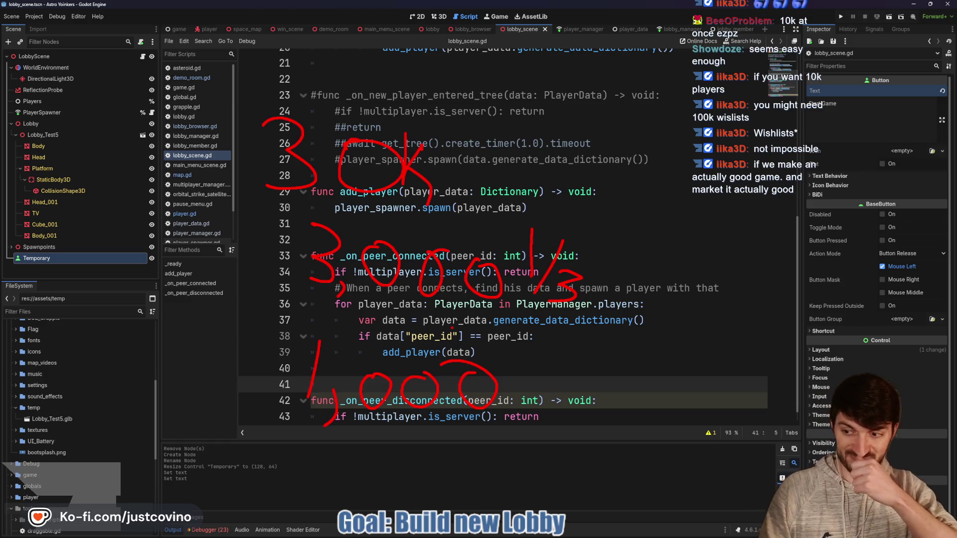
mouse_move(359, 319)
mouse_down()
mouse_move(249, 441)
mouse_move(546, 332)
mouse_move(269, 332)
mouse_up()
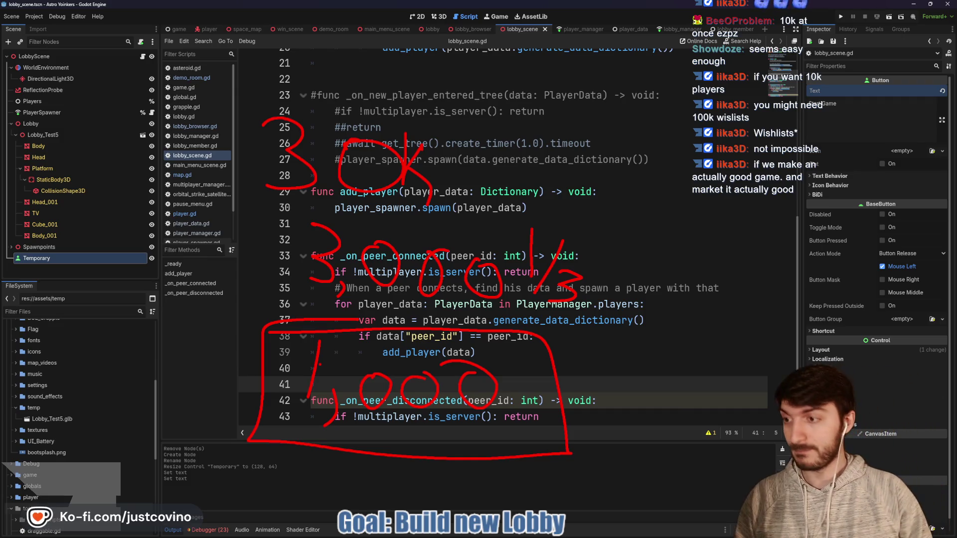
Write 'Wed/Thu' in red over the top of the script.
mouse_move(486, 117)
mouse_down()
mouse_move(501, 147)
mouse_move(522, 114)
mouse_up()
mouse_move(534, 152)
mouse_down()
mouse_move(546, 150)
mouse_move(547, 162)
mouse_up()
drag(572, 122, 568, 157)
drag(612, 116, 592, 172)
mouse_move(614, 134)
mouse_down()
mouse_move(618, 167)
mouse_move(646, 132)
mouse_move(678, 177)
mouse_up()
click(651, 141)
drag(693, 166, 690, 169)
Undo the stray Thu stroke, then wipe all red annotations off the script.
key(ctrl+z)
key(ctrl+z)
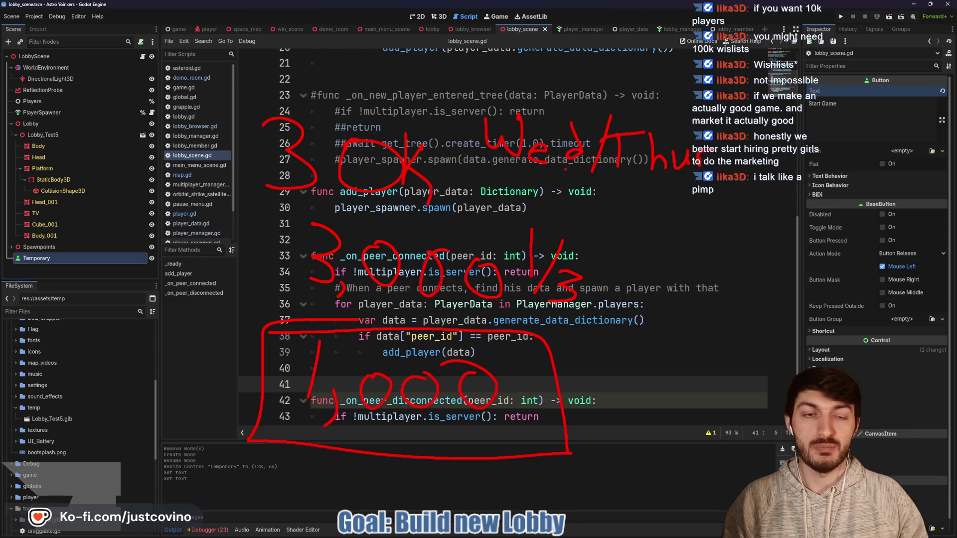
key(Escape)
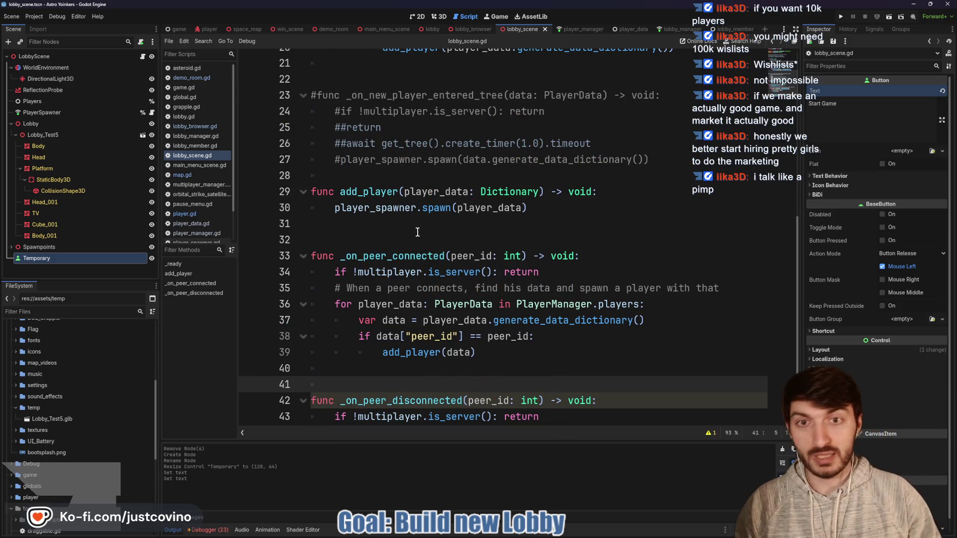
Put the caret on blank line 17 in _ready and scroll lobby_scene.gd to the top.
scroll(390, 205, up, 2)
click(370, 176)
click(334, 161)
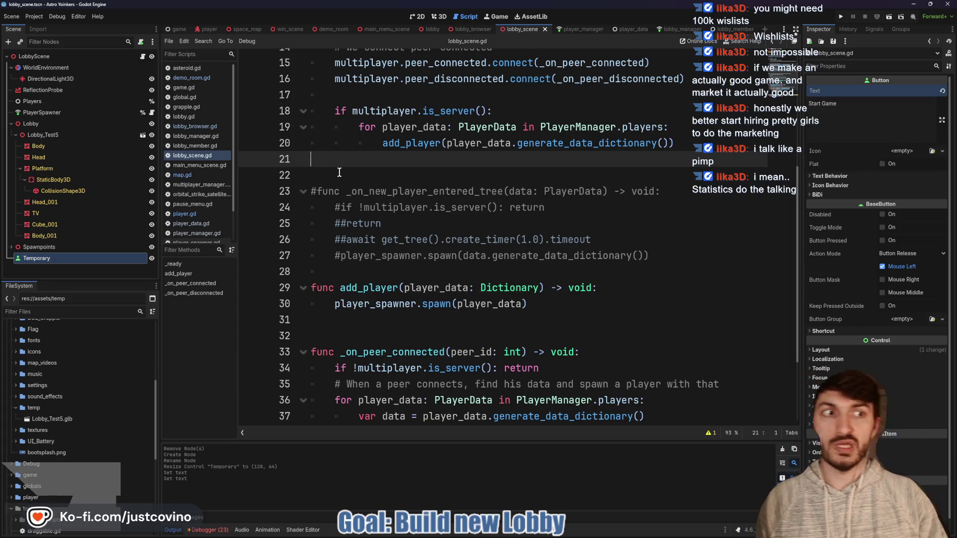
scroll(366, 181, up, 3)
click(365, 190)
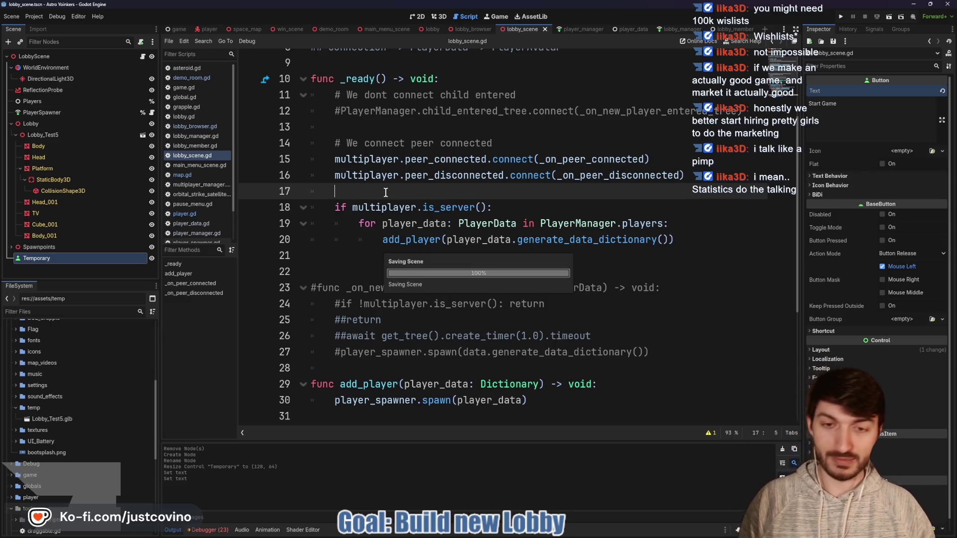
scroll(394, 219, up, 3)
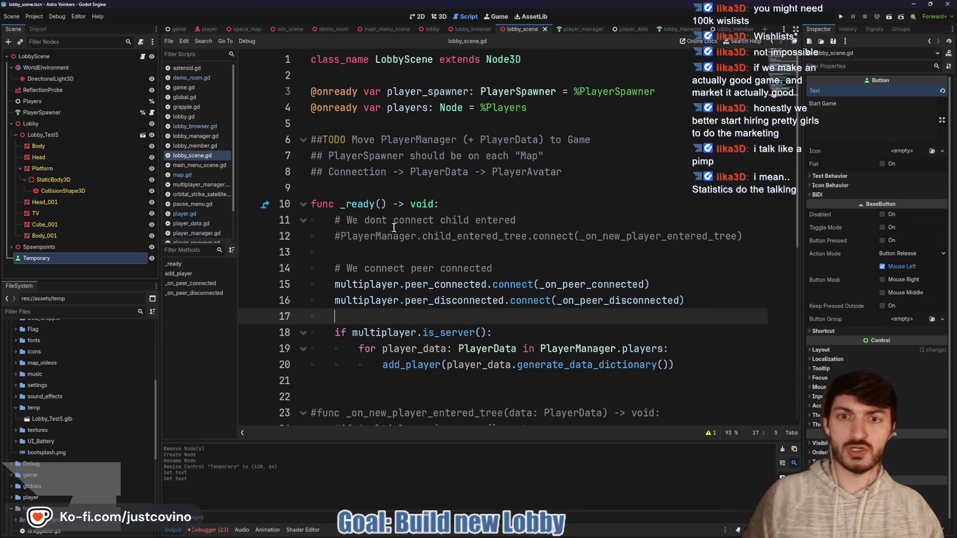
Connect the Temporary button's pressed() signal to a new _on_temporary_pressed handler.
click(848, 29)
click(875, 29)
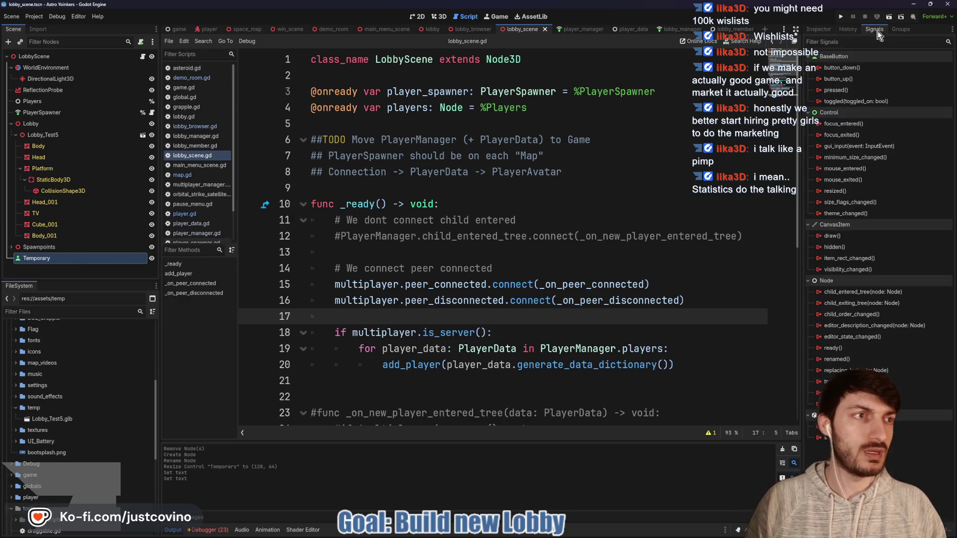
double_click(842, 93)
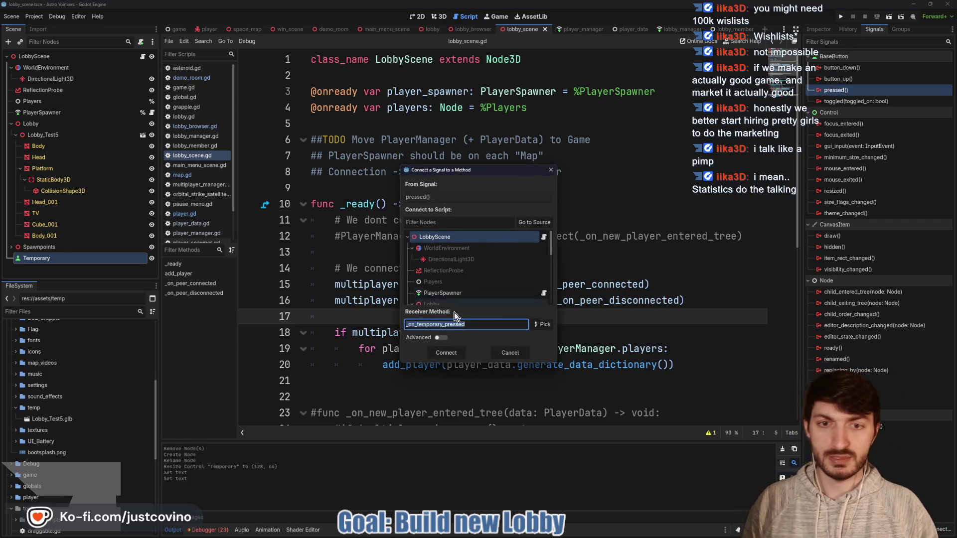
click(451, 355)
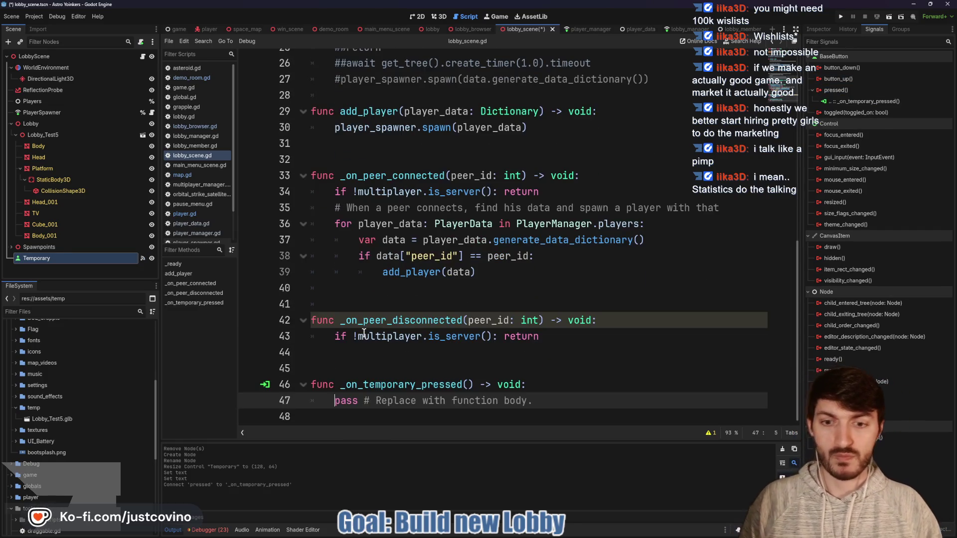
Add a '# TEMPORARY ##' header above the handler with a blank line before it.
click(352, 372)
text(##)
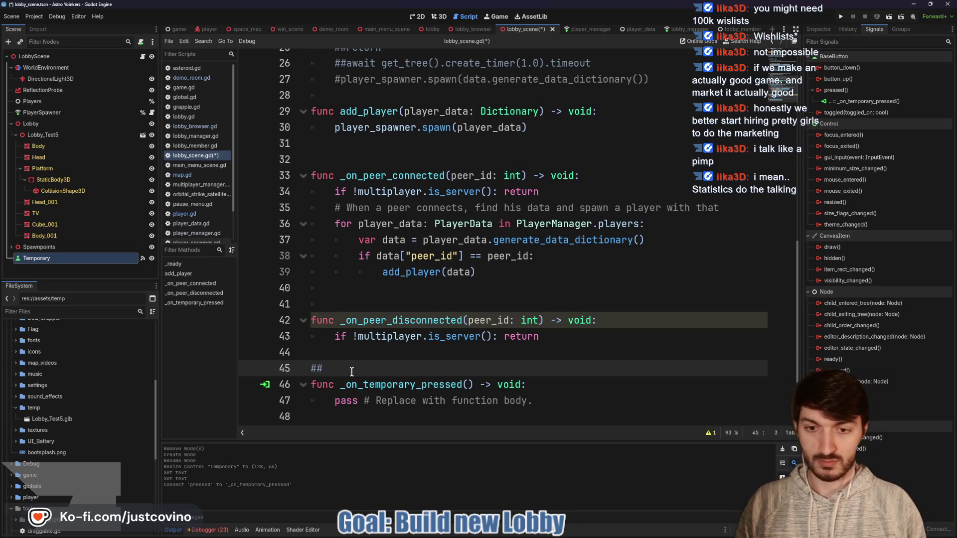
text( TEMPORAR)
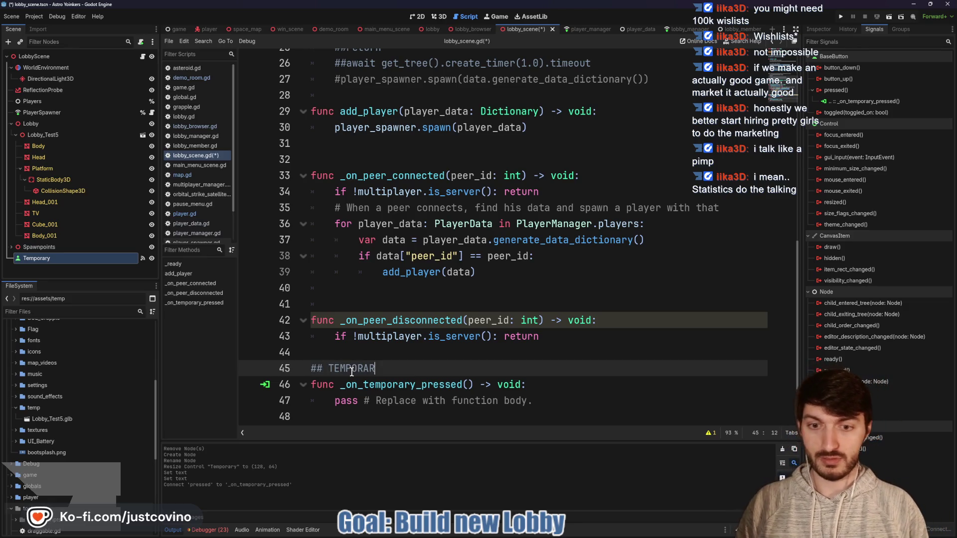
text(Y ##)
click(323, 349)
key(Return)
scroll(375, 320, down, 1)
drag(532, 402, 330, 404)
Write 'if !multiplayer.is_server(): return' in the handler and save.
text(if )
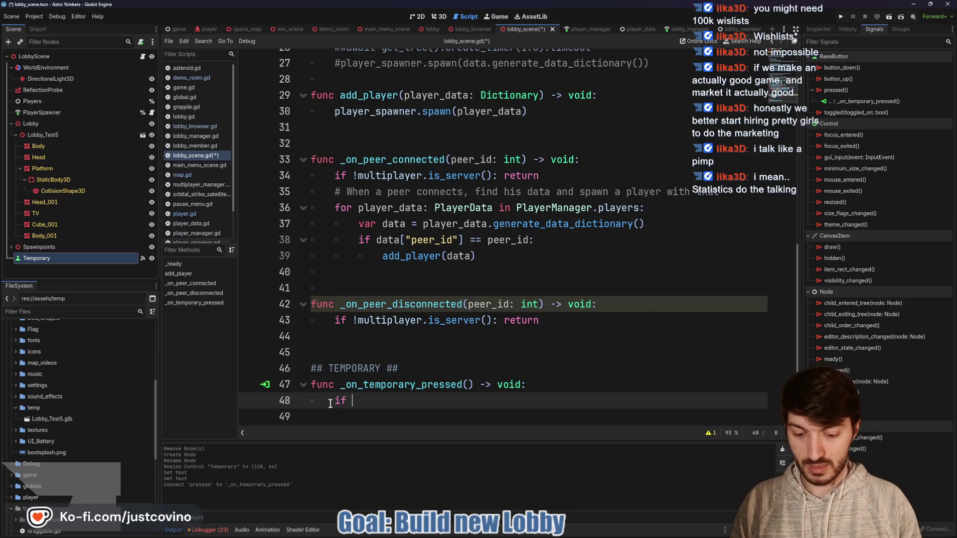
text(multi)
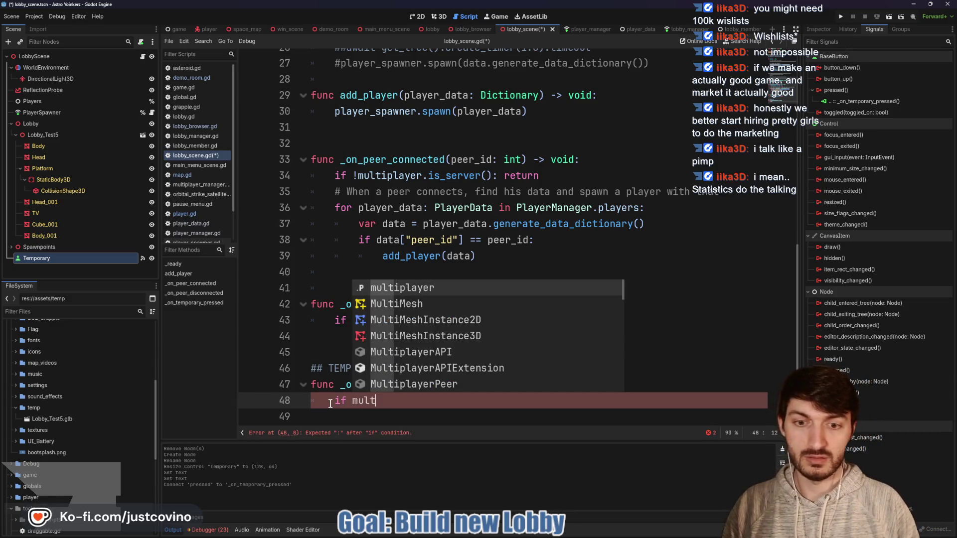
key(Return)
text(.is_)
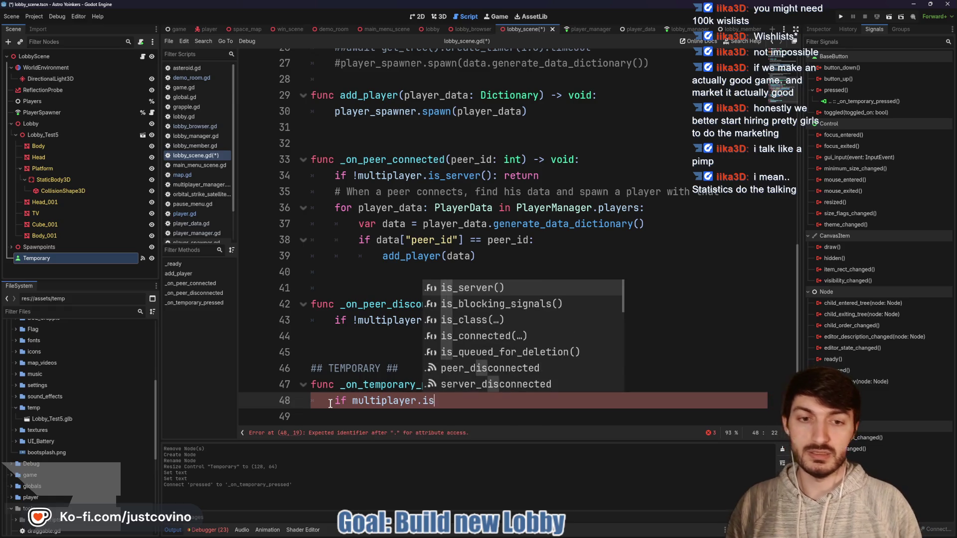
key(Return)
text(: return)
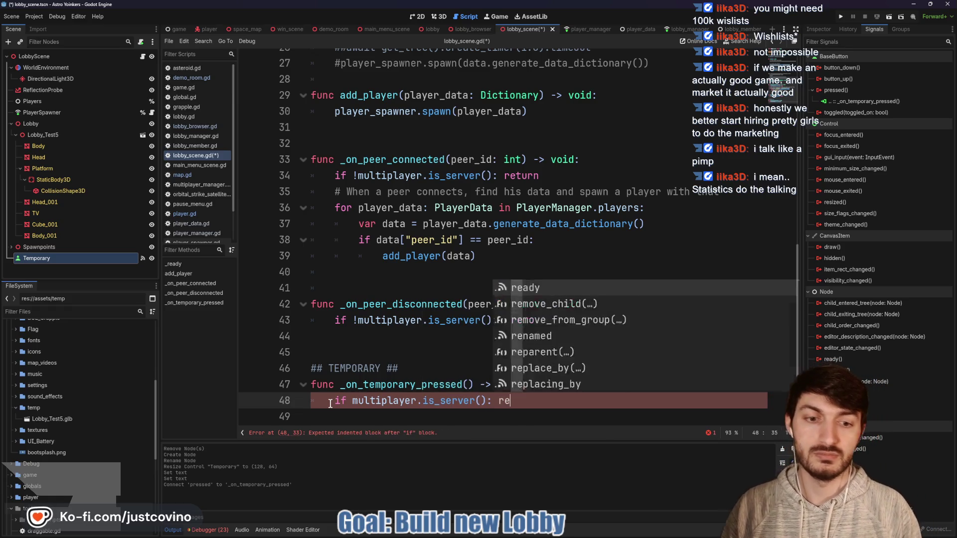
click(353, 400)
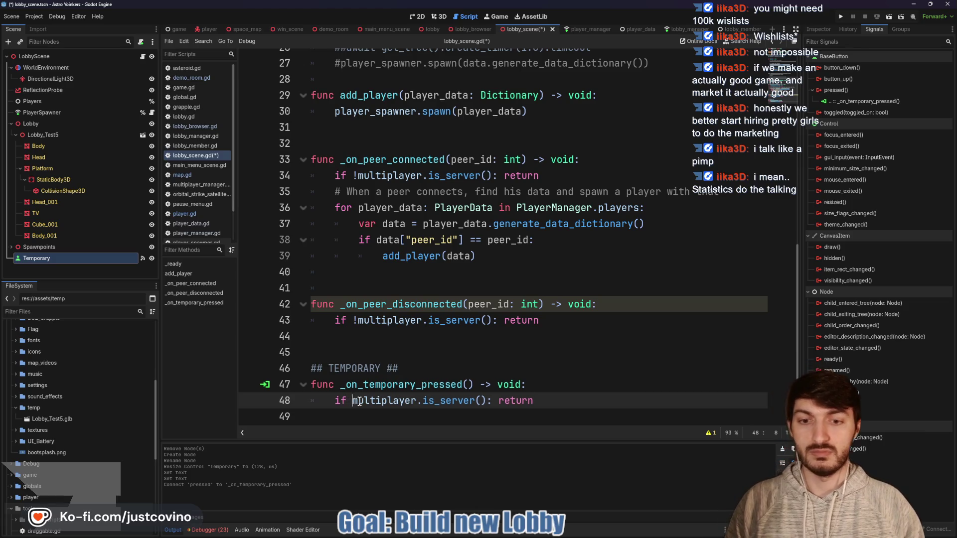
text(!)
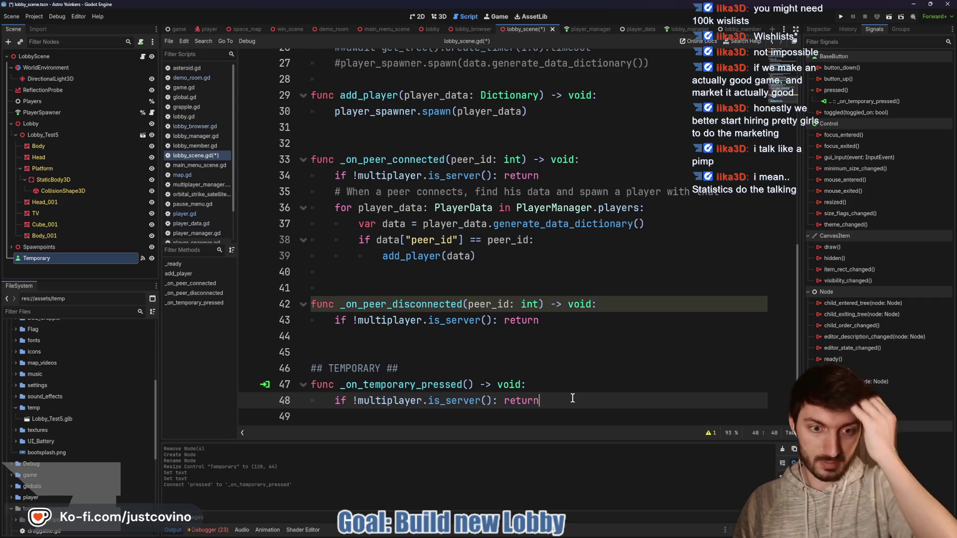
click(390, 348)
key(ctrl+s)
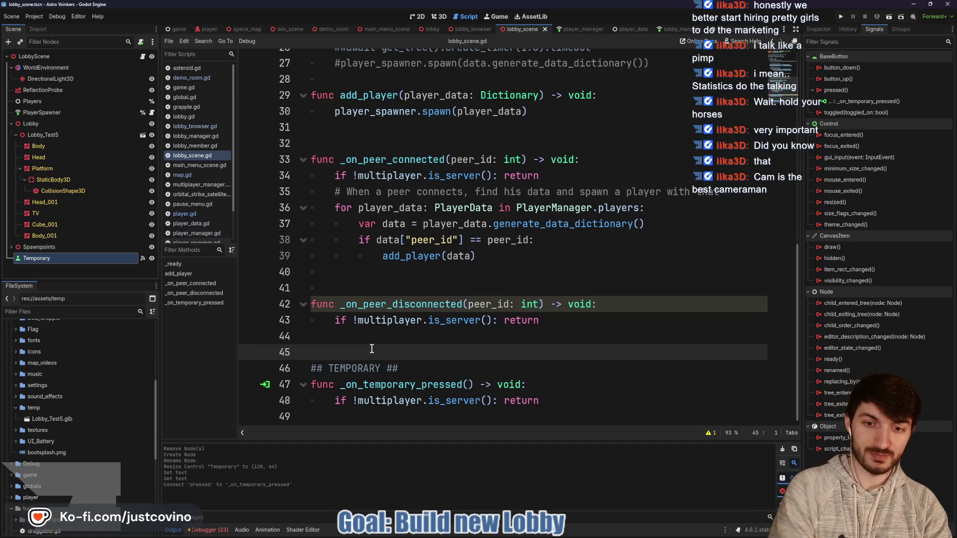
Add empty lines inside _on_temporary_pressed after the server check.
click(399, 412)
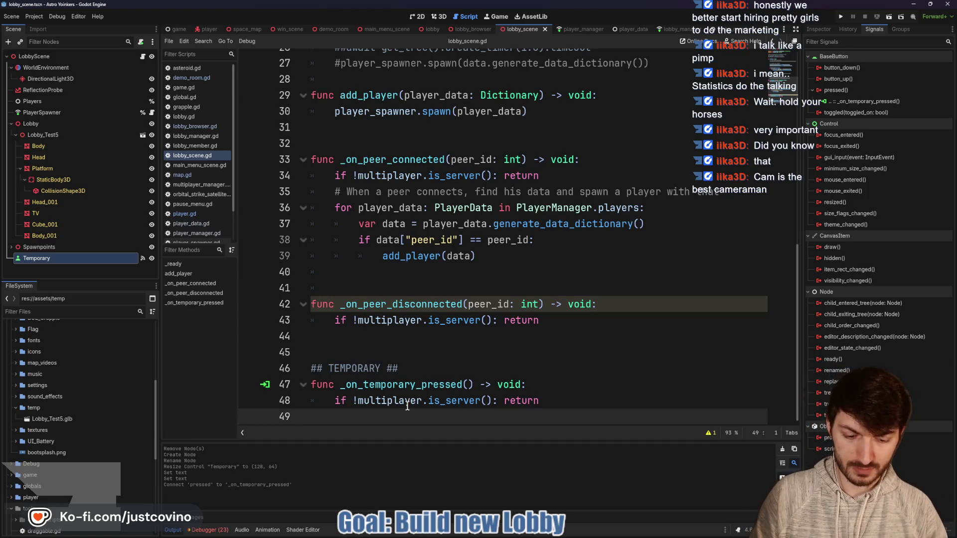
key(Return)
key(Return)
click(394, 397)
click(418, 384)
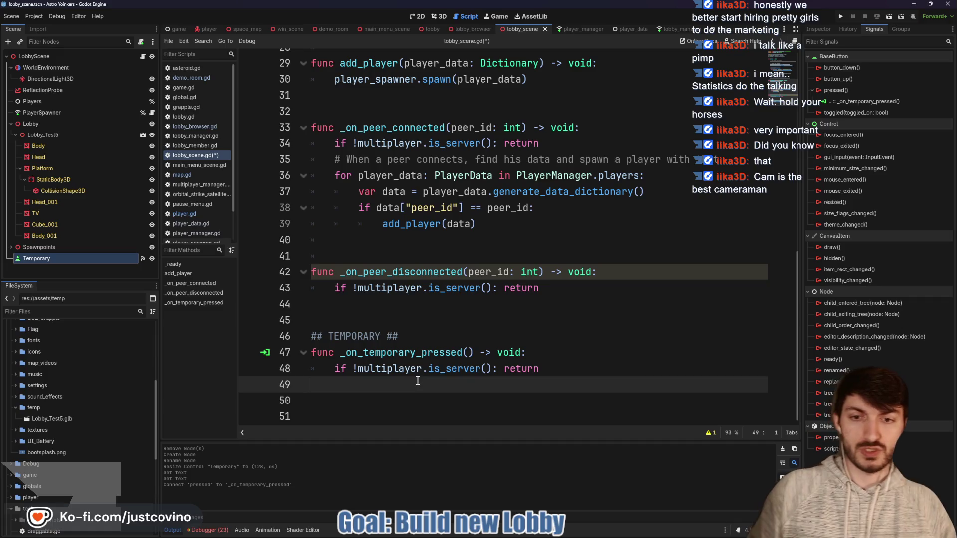
Add comments to start a loading screen on everyone and load assets, map and shaders until everyone is loaded.
text(##)
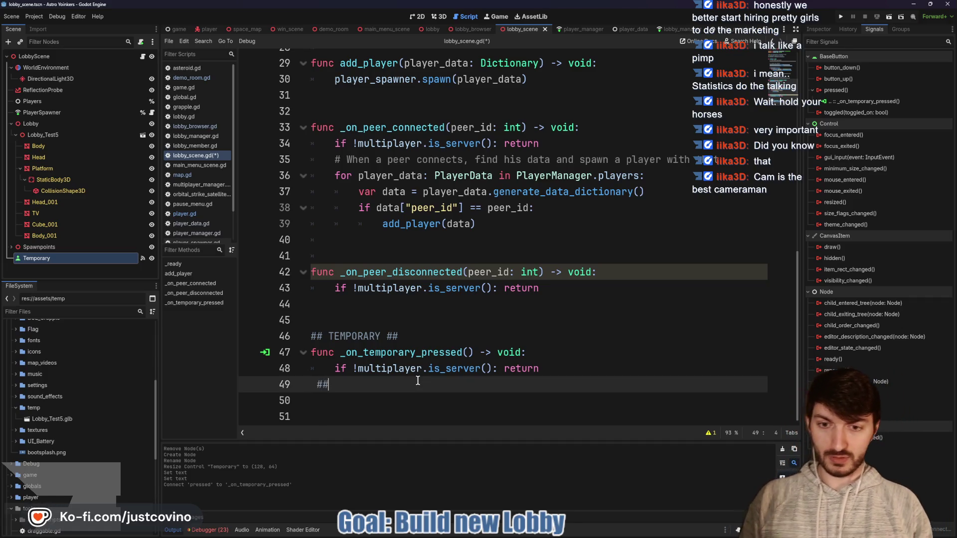
key(BackSpace)
key(BackSpace)
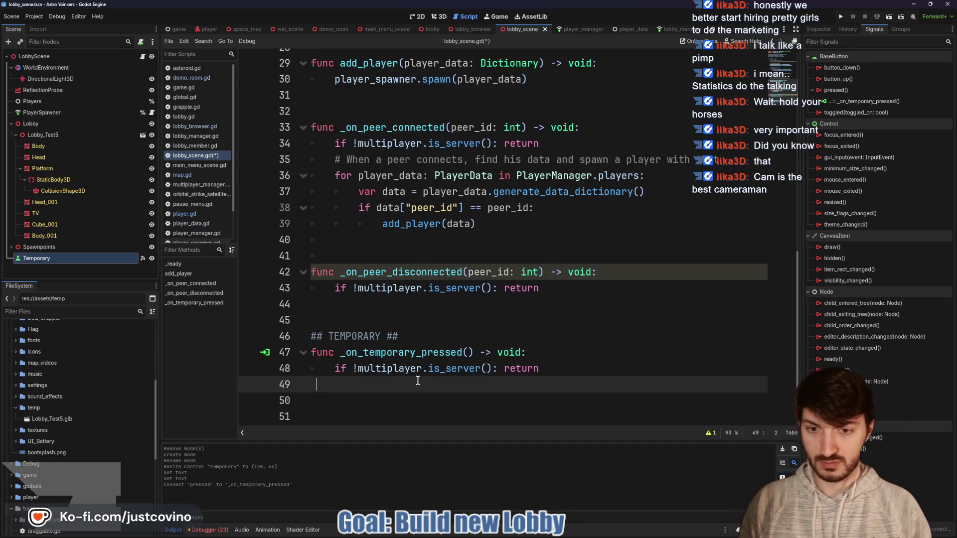
key(Tab)
text(## )
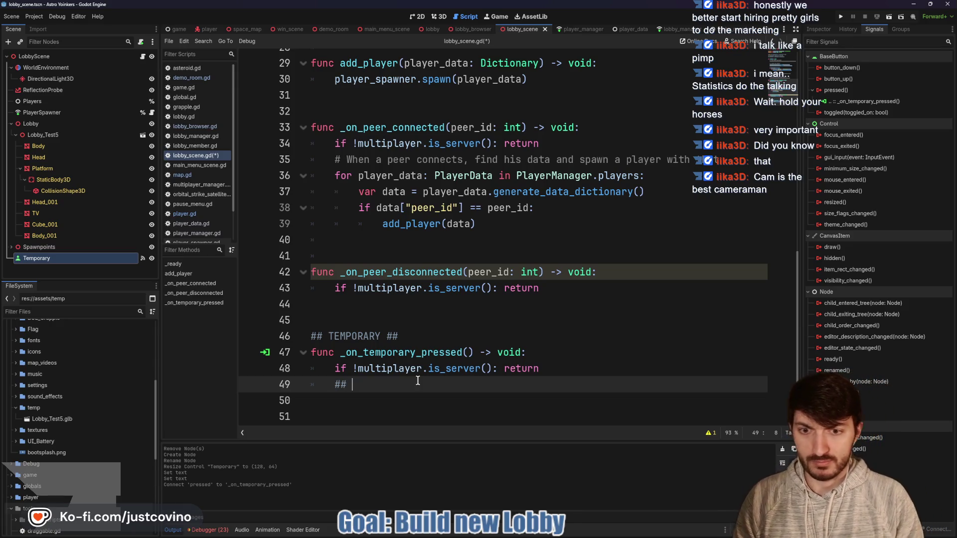
text(Start a Loading)
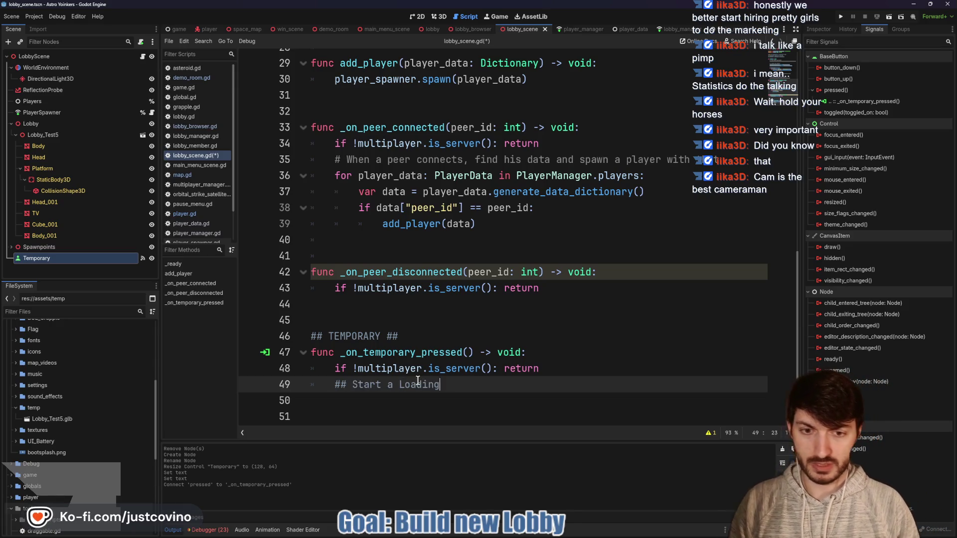
text( Screen on everyone ##)
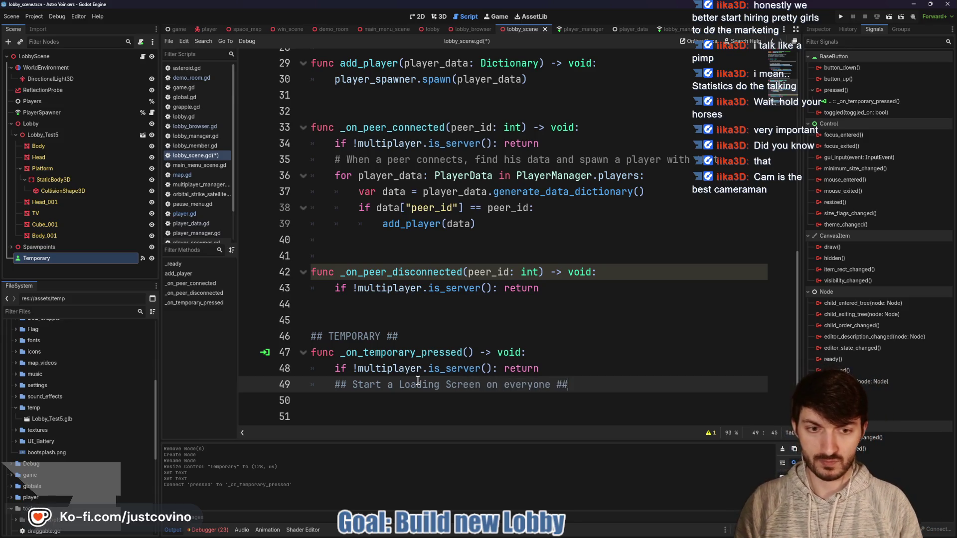
key(Return)
text(#)
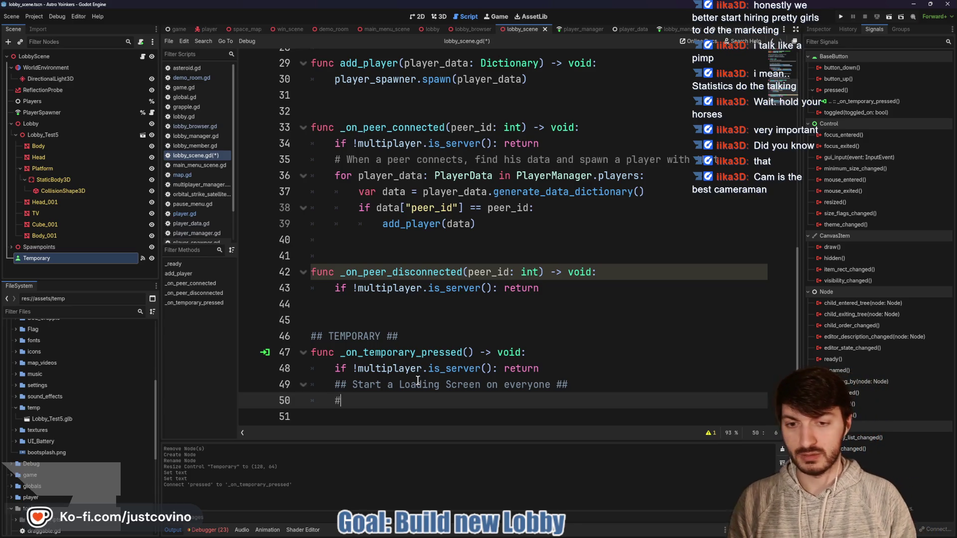
text( During Loa)
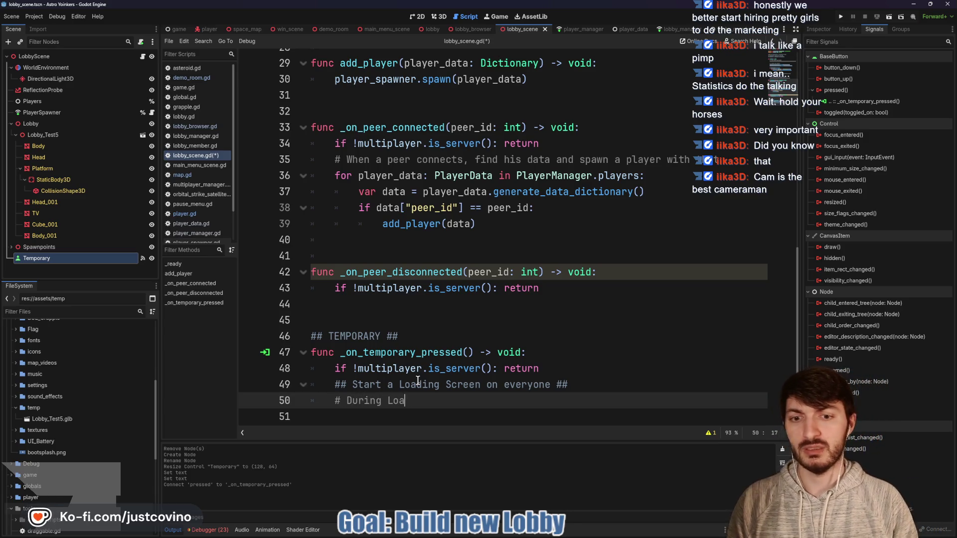
text(ding Screen)
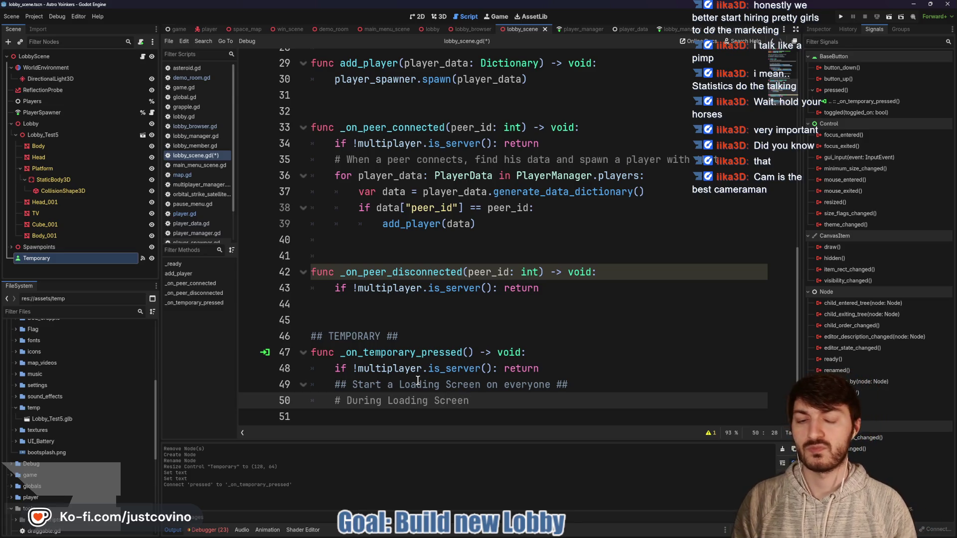
text(: L)
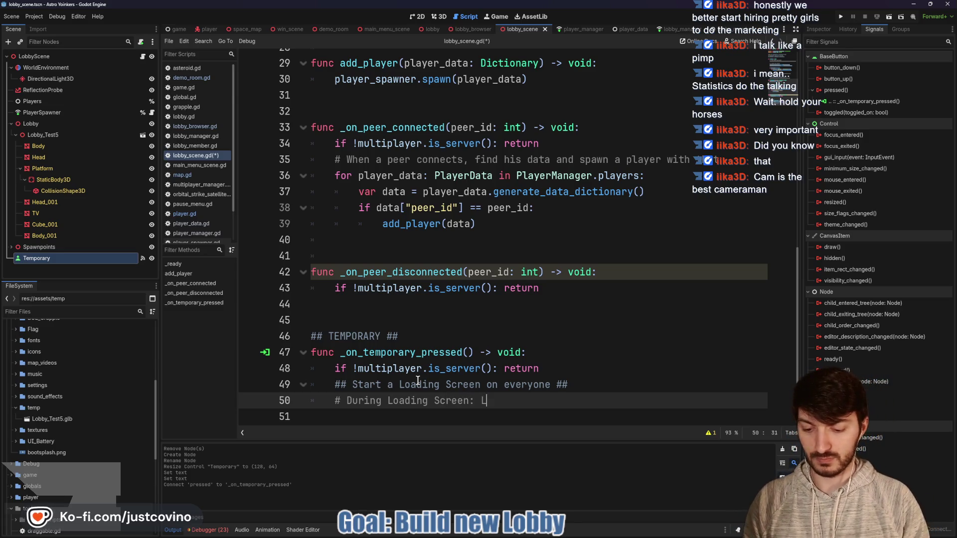
text(oad Ass)
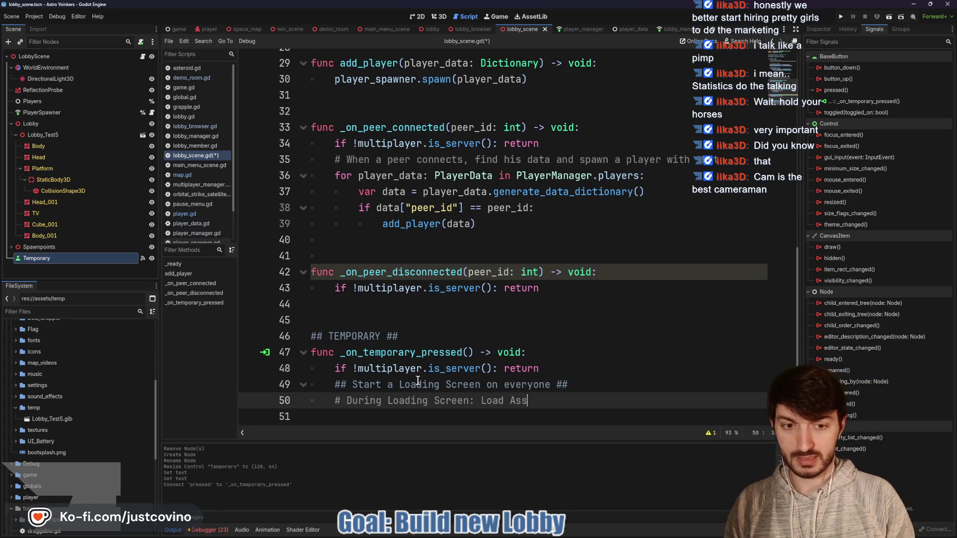
text(ets, Map,)
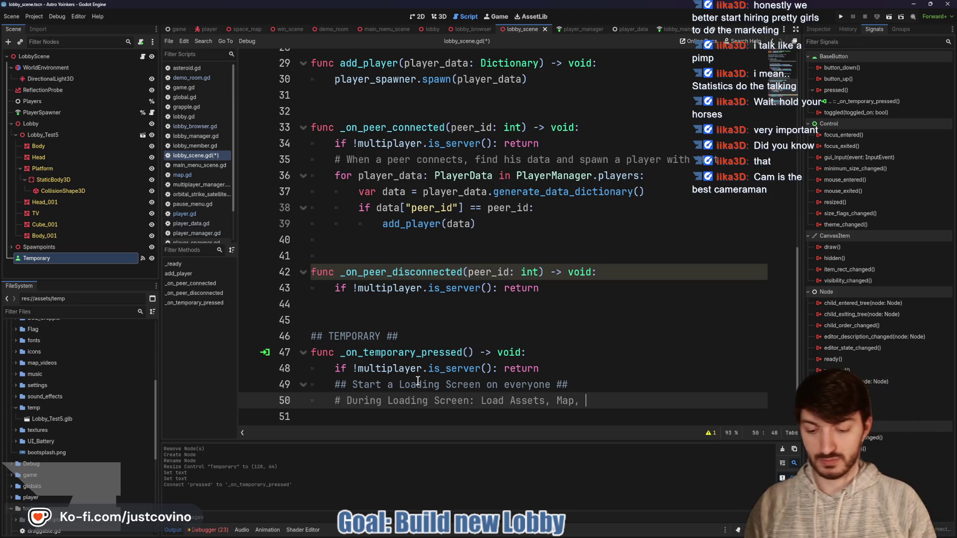
text(Shaders)
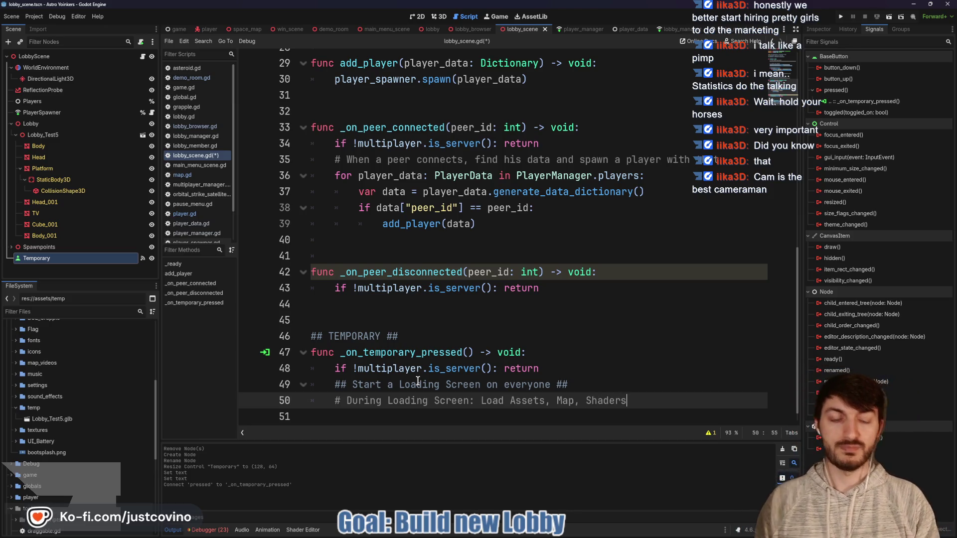
text(, )
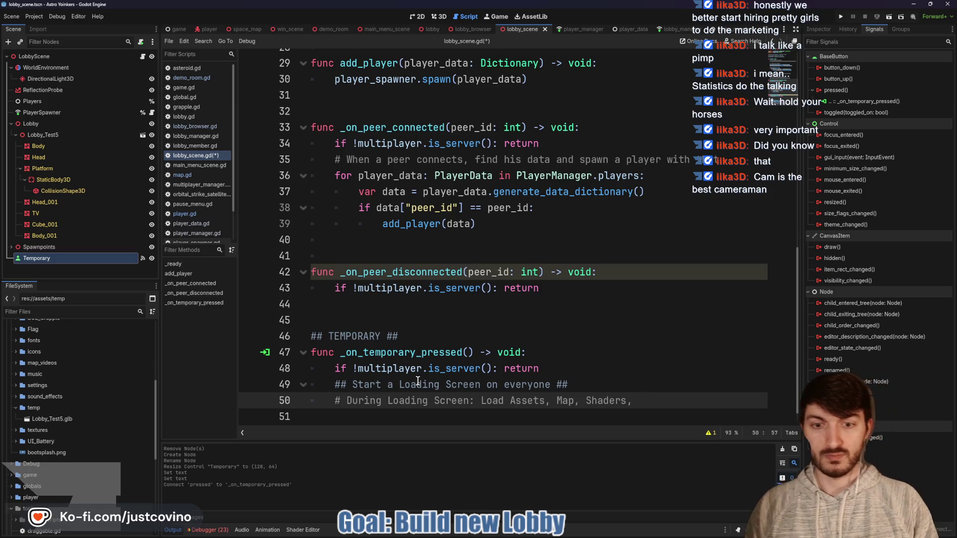
text(and wa)
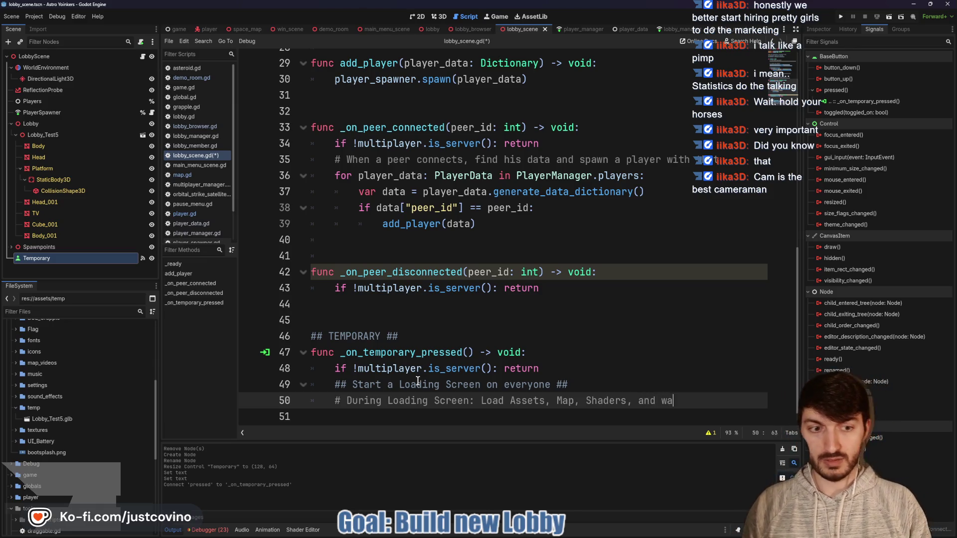
text(it until everyone is loaded)
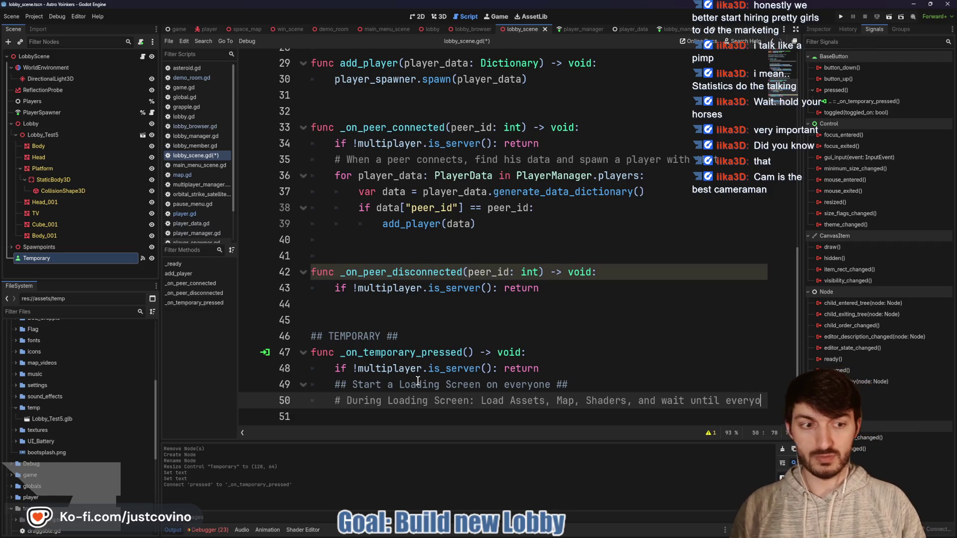
Add comments to remove the loading screen once loaded, begin the map countdown, and 'Game Starts'.
key(Return)
text(@)
key(BackSpace)
text(# )
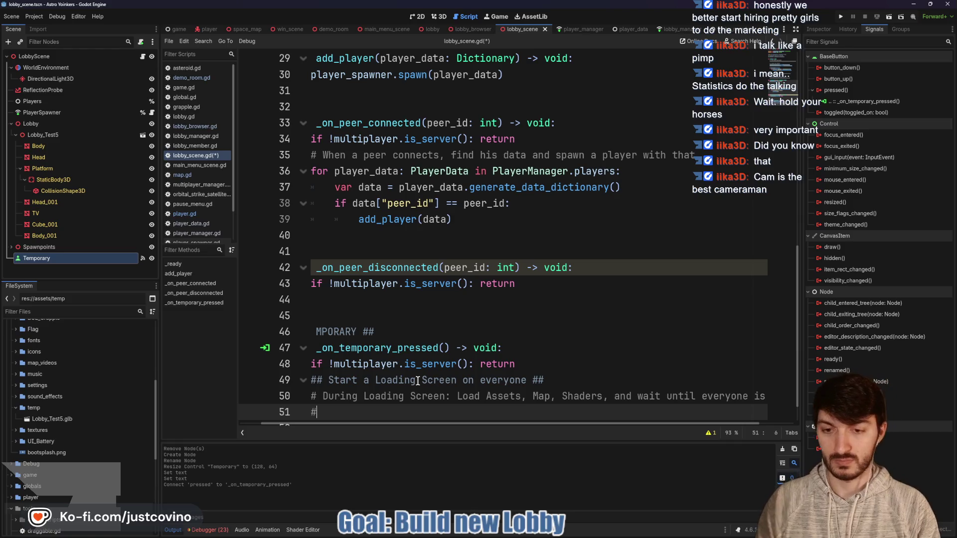
text(Once everyone )
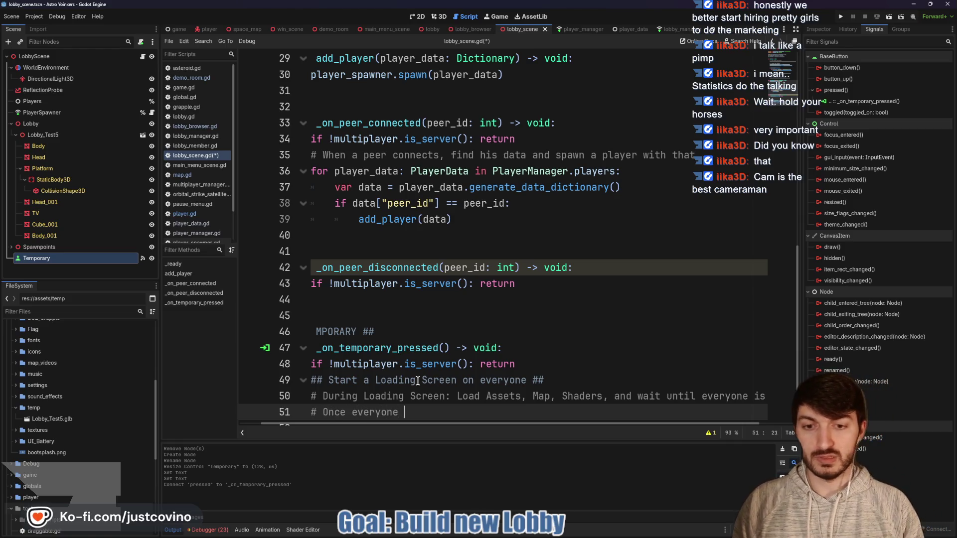
text(is loaded, )
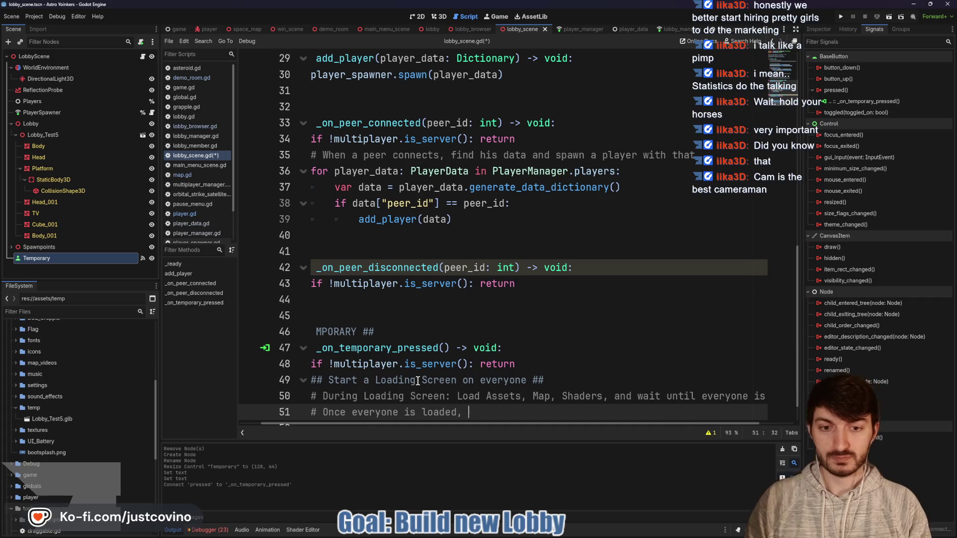
text(hide)
key(BackSpace)
key(BackSpace)
key(BackSpace)
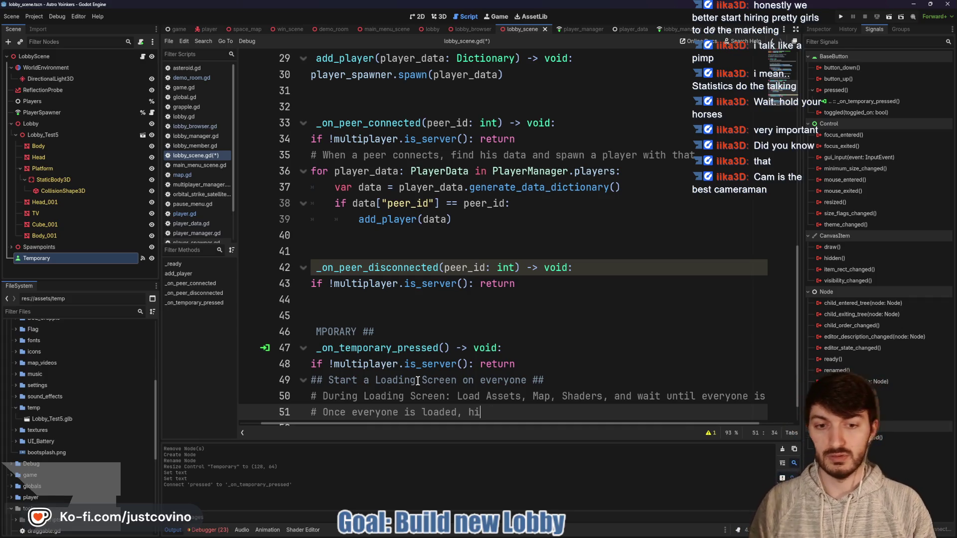
text(remove loading screen)
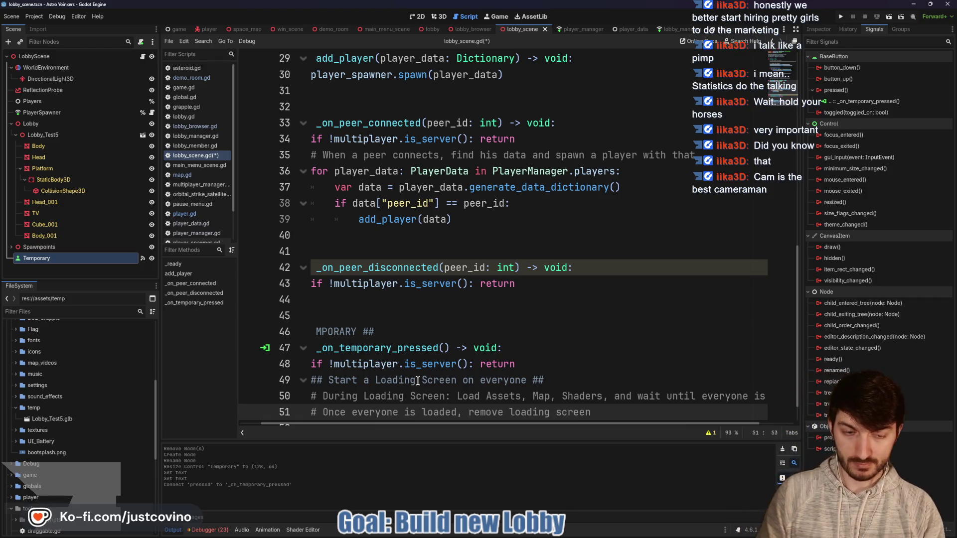
key(Return)
text(# )
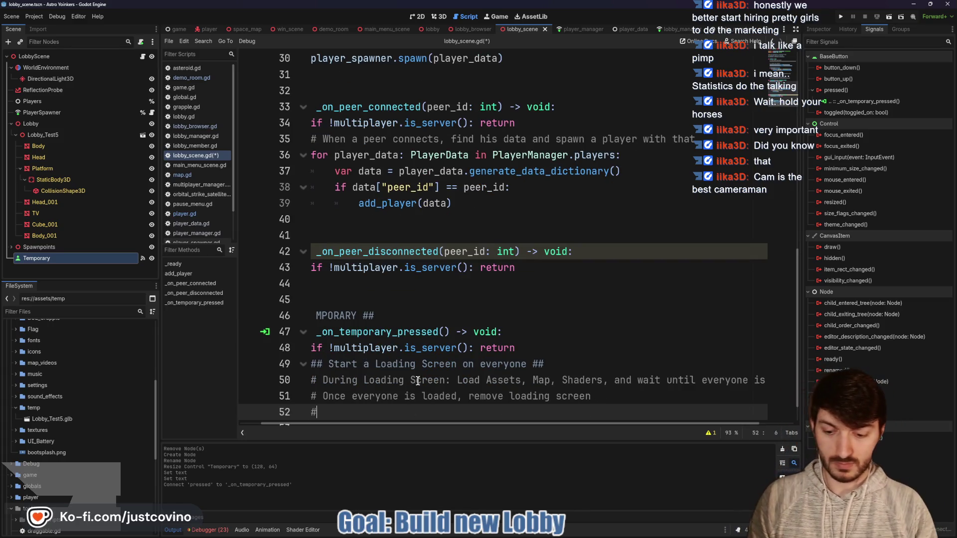
text(G)
key(BackSpace)
text(Map )
text(begins)
text( could)
key(BackSpace)
key(BackSpace)
text(u)
key(BackSpace)
text(ntdown)
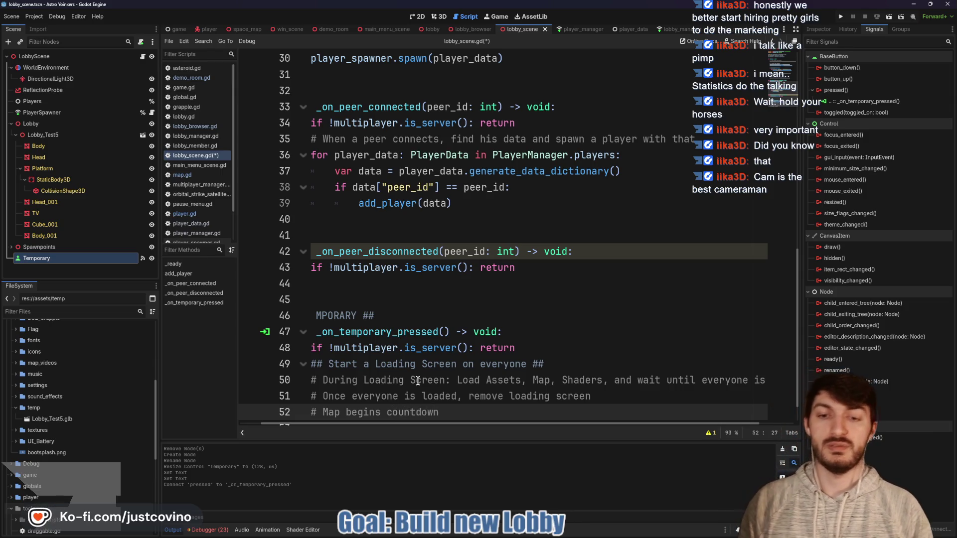
key(Return)
text(#)
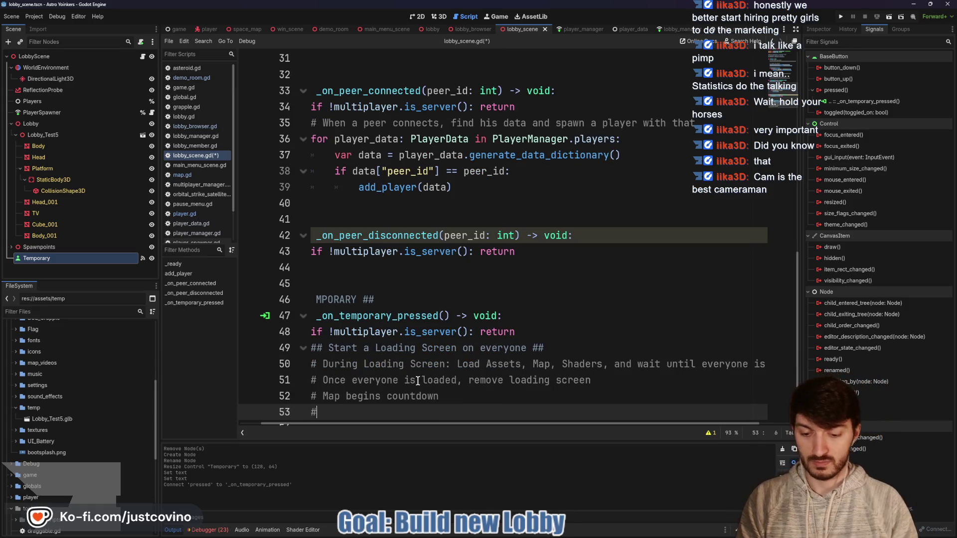
text( Game Starts.)
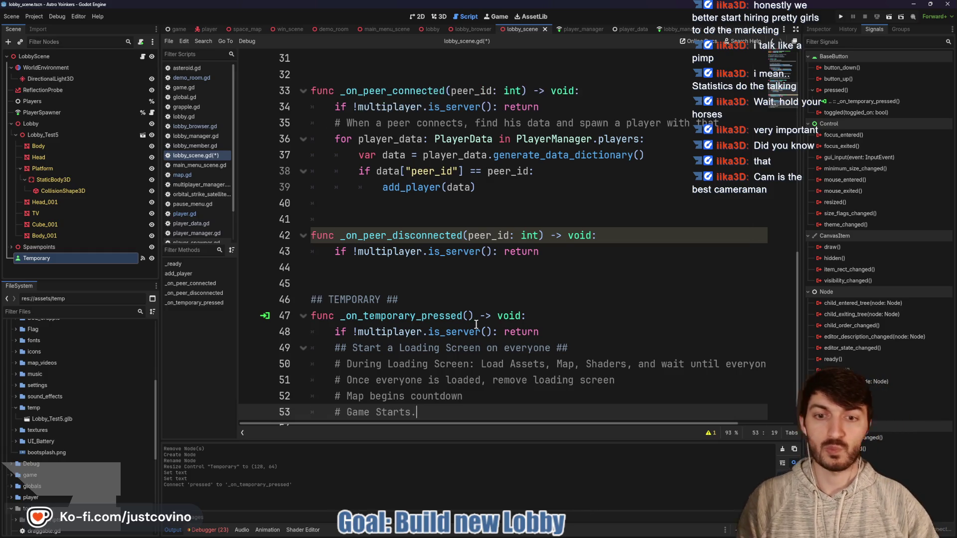
scroll(460, 342, down, 1)
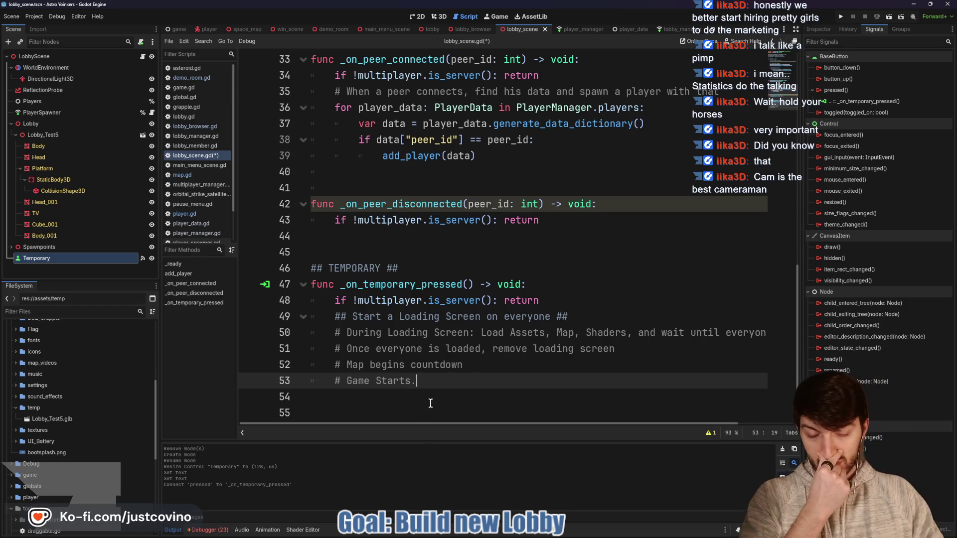
click(415, 269)
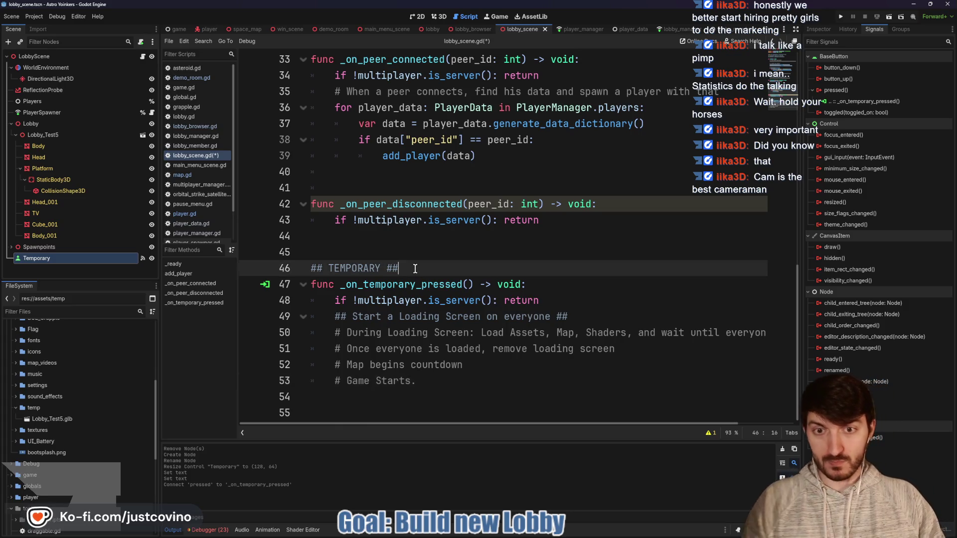
Add '# This will be replaced with Ready Up + Host Starting' under the TEMPORARY header.
key(Return)
text(# )
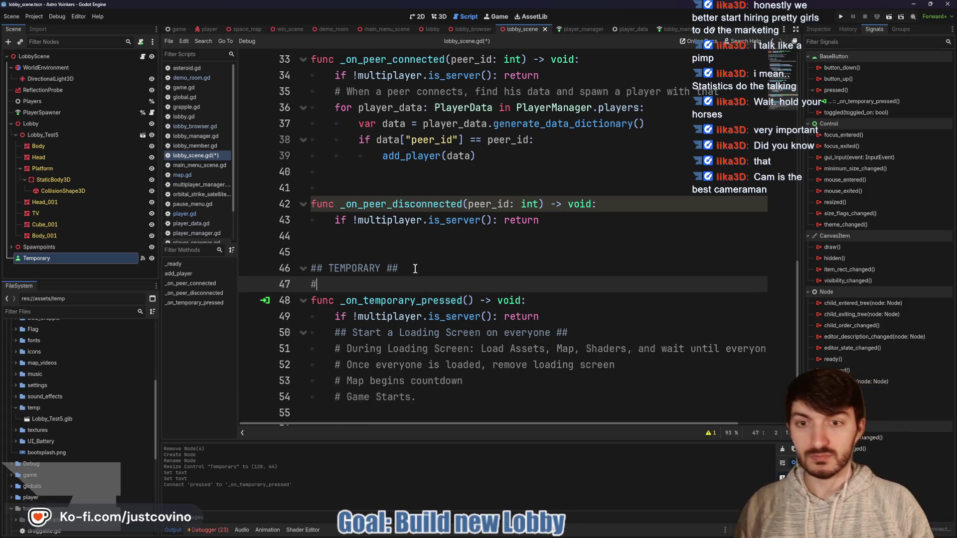
text(This will )
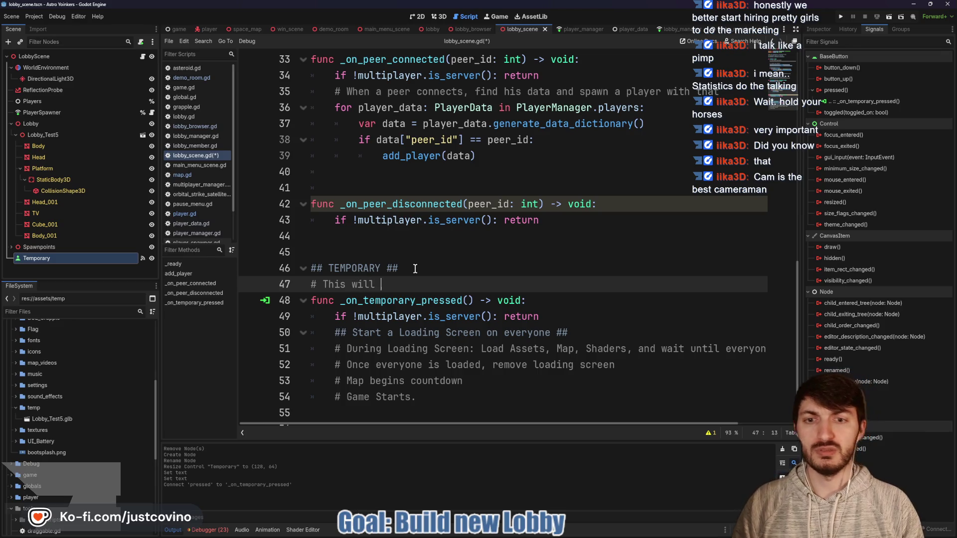
text(be replaced with R)
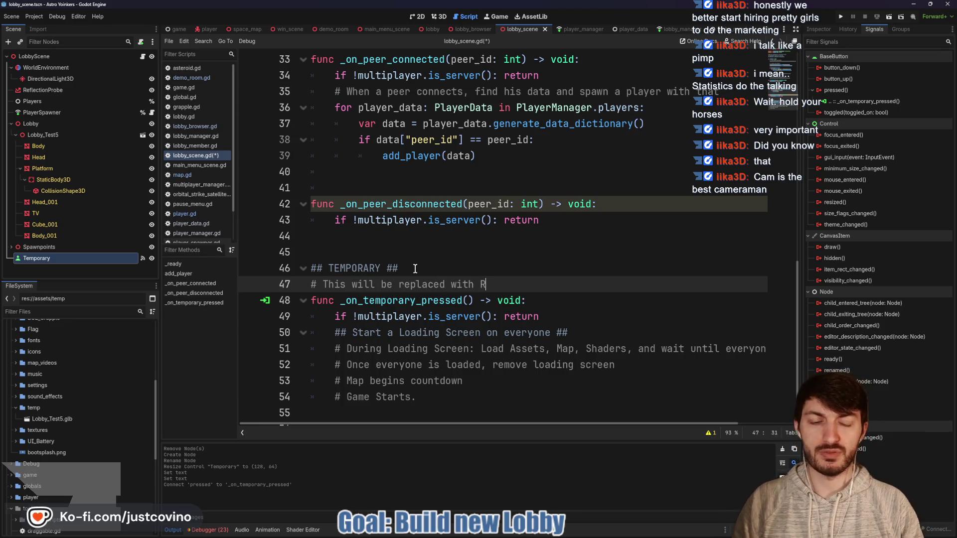
text(eady Up )
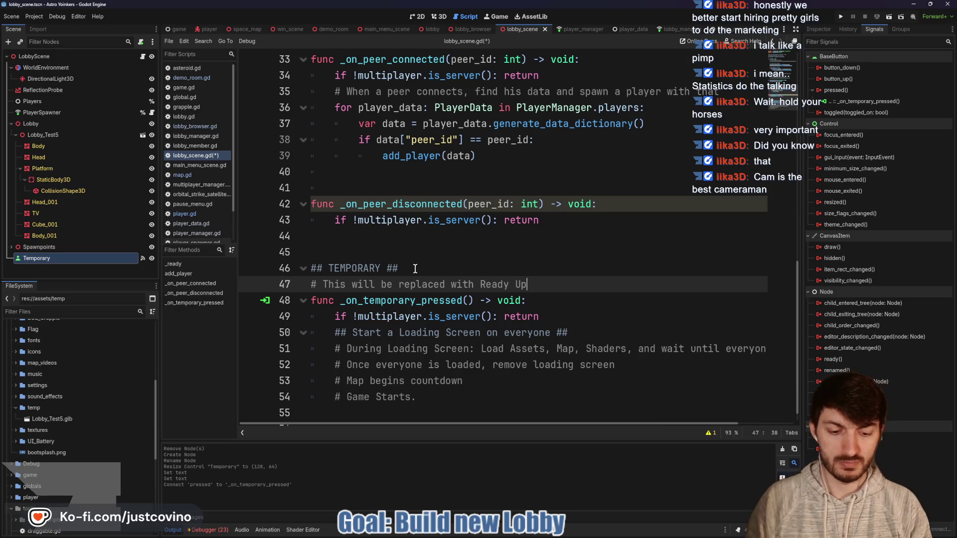
text(+)
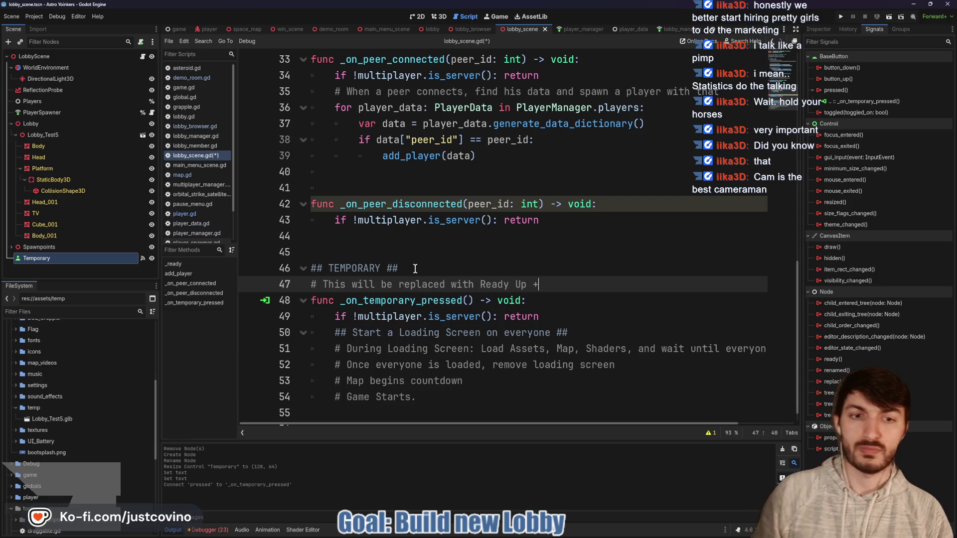
text(Host Starting)
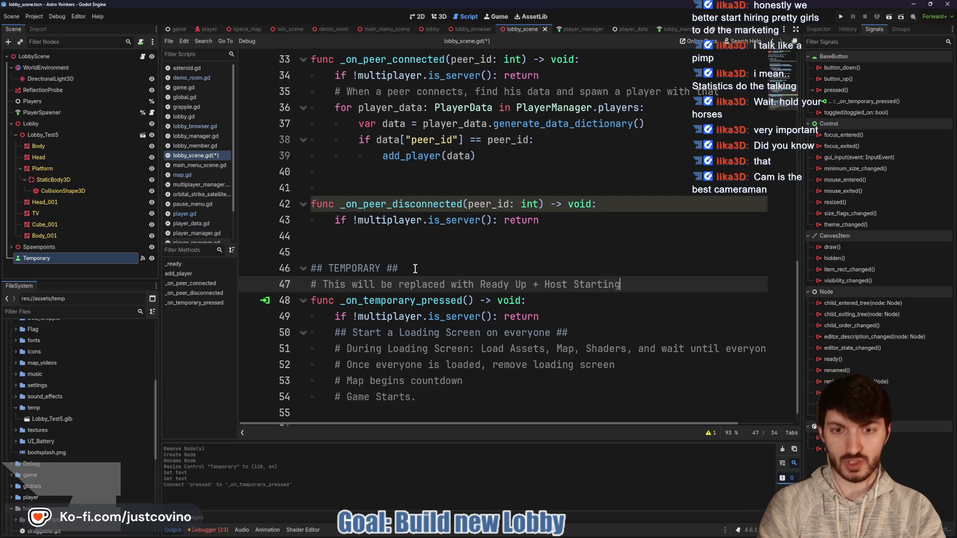
scroll(471, 340, down, 1)
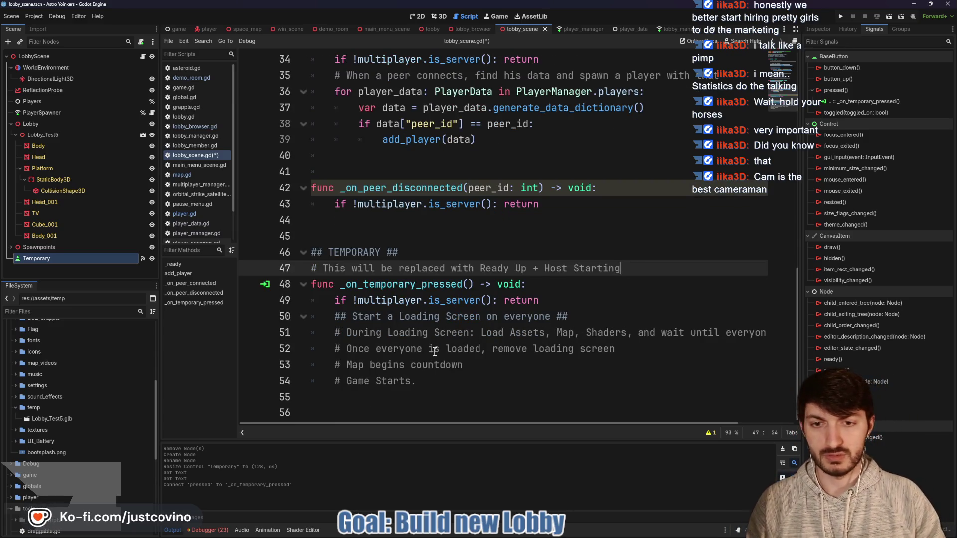
Add 'TODO how to tell everyone to load the same Map?' below Game Starts and save lobby_scene.gd.
click(419, 395)
text(##)
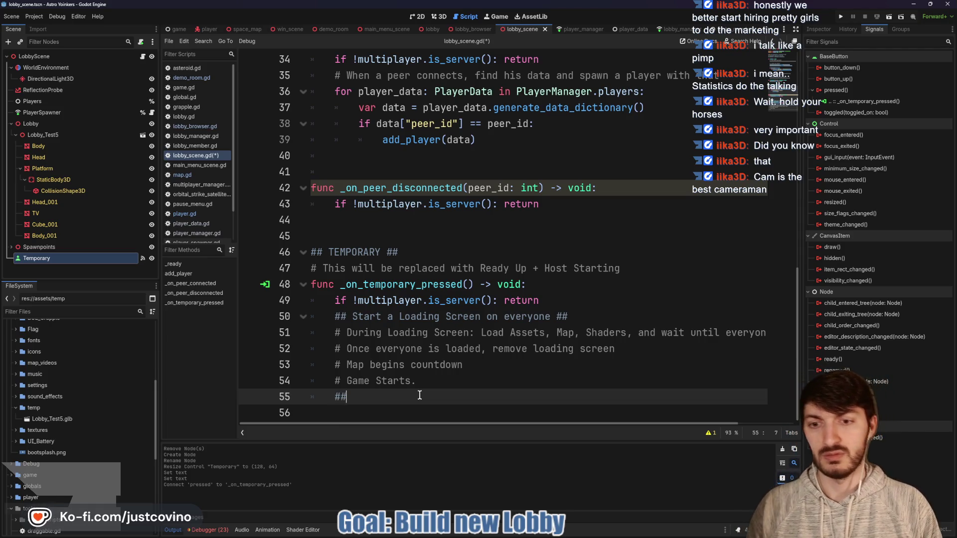
text( TO)
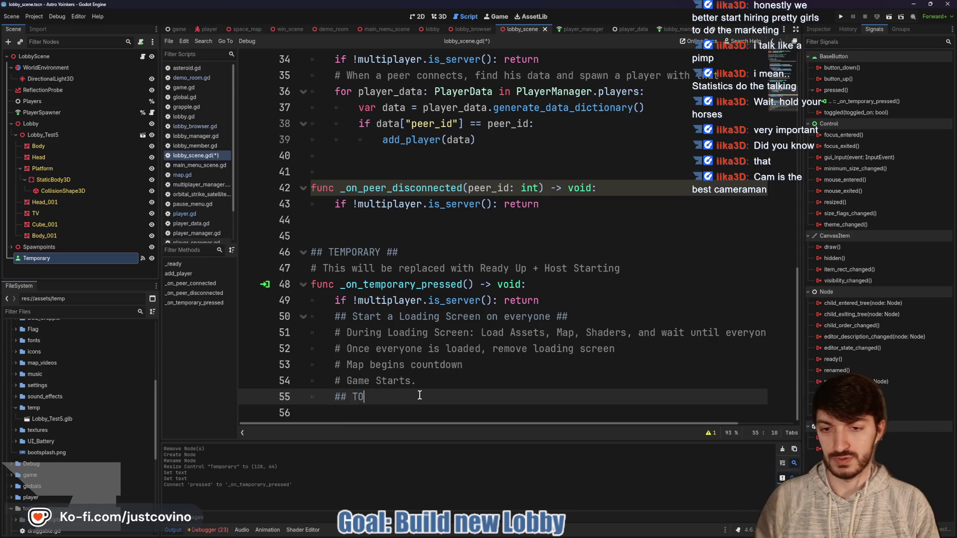
text(DO how to )
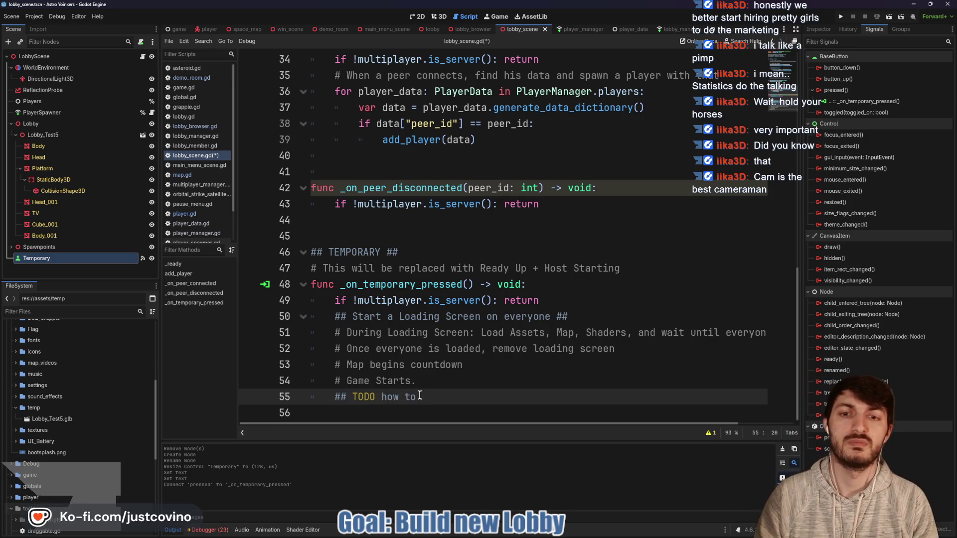
text(tel)
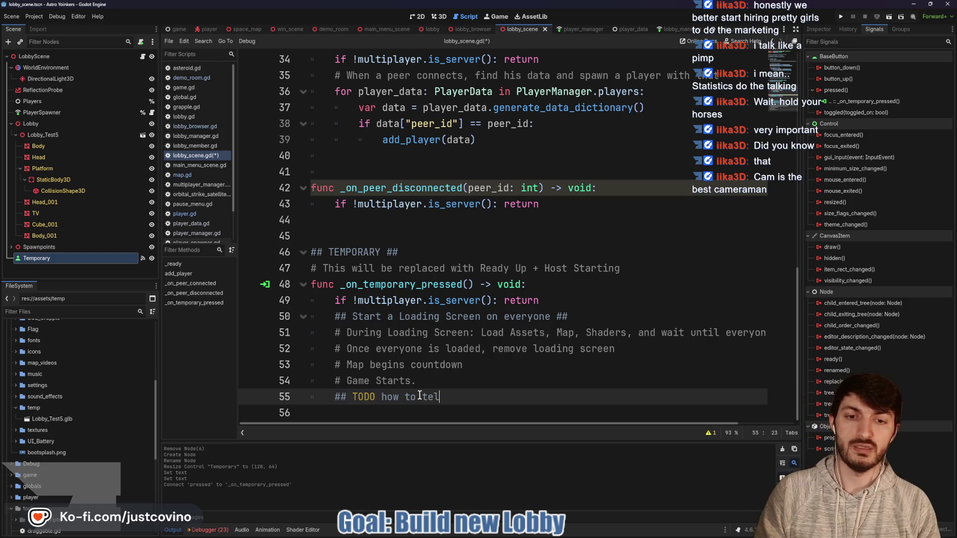
text(l everyone to )
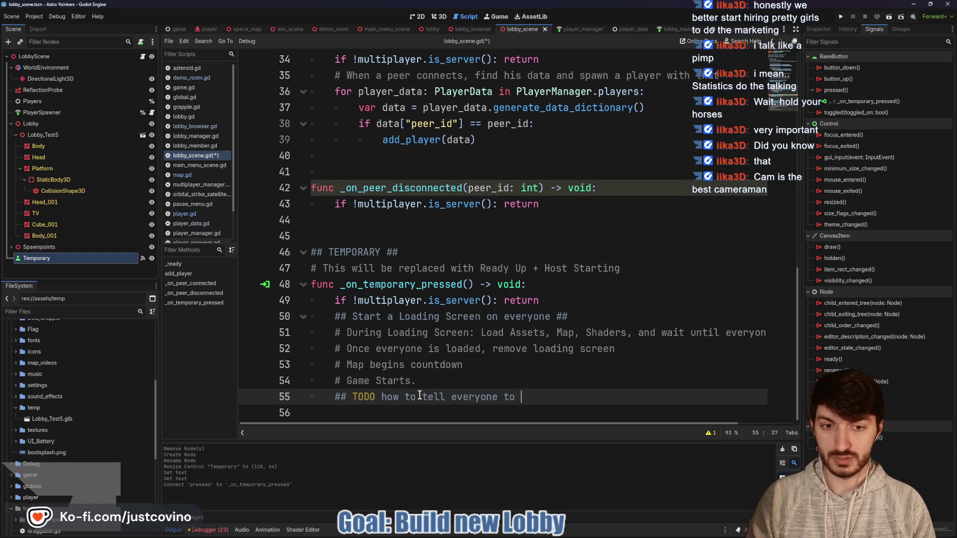
text(load the same Ma)
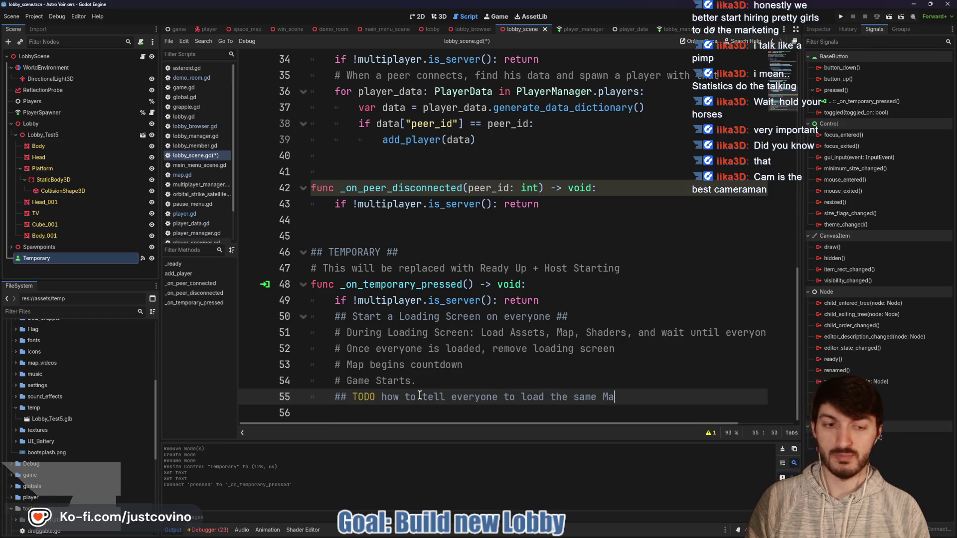
text(p?)
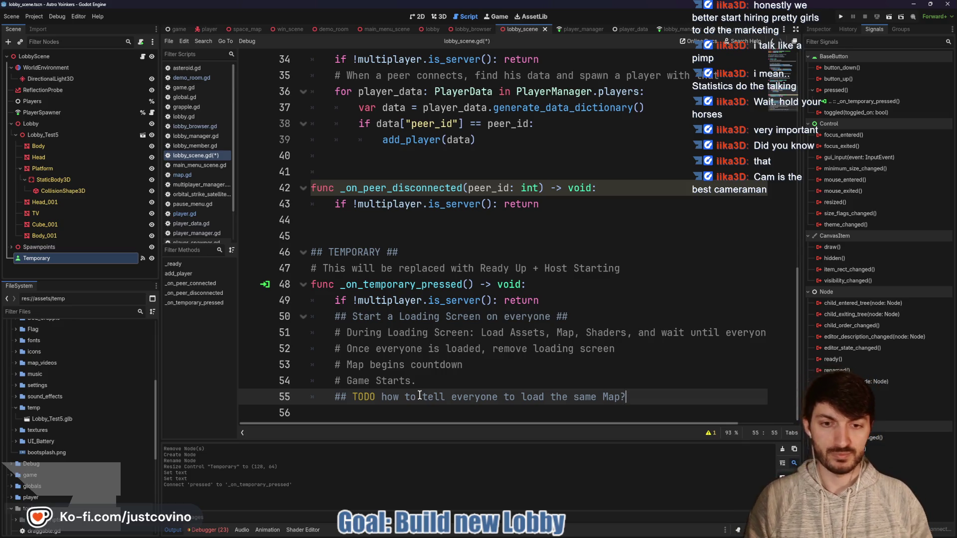
click(461, 382)
key(ctrl+s)
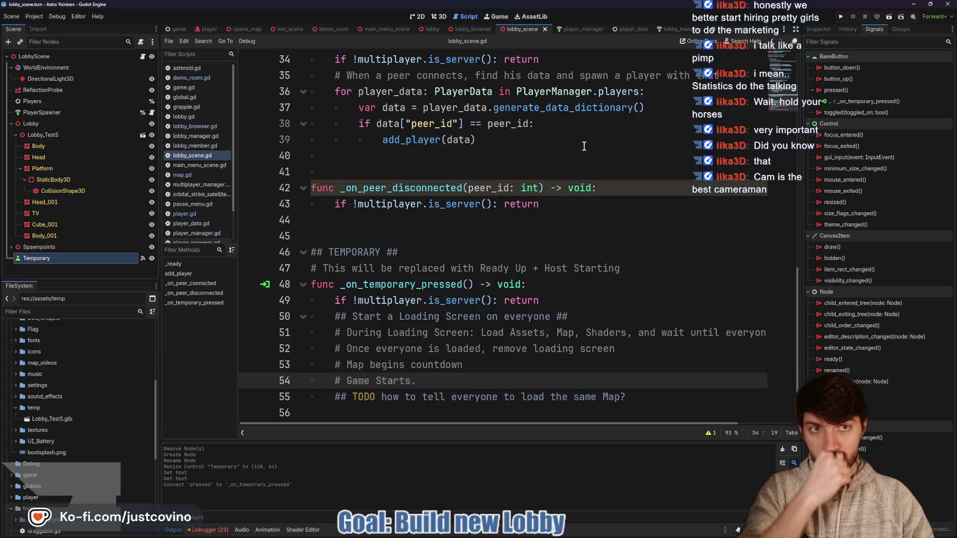
Browse player_manager.gd's add_new_player_data and _on_member_validated functions.
click(575, 29)
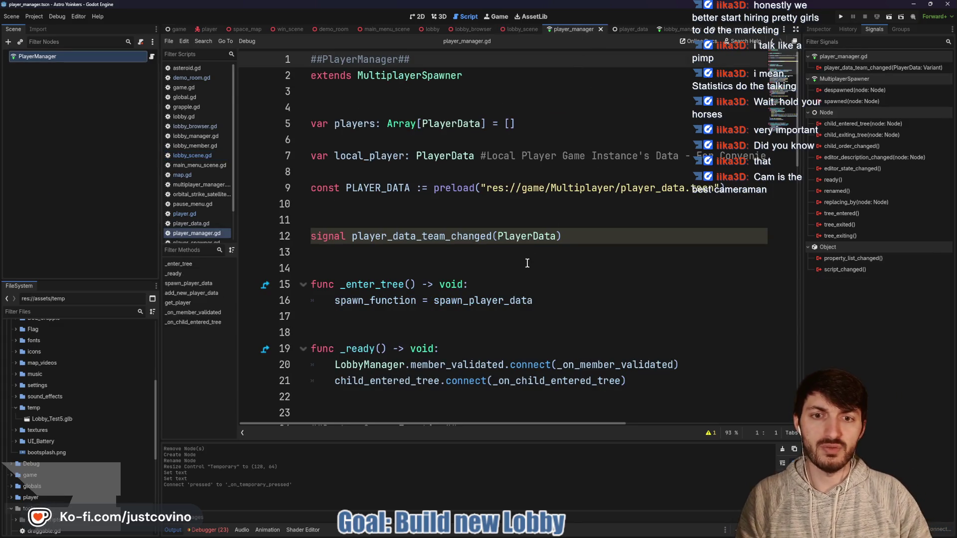
scroll(494, 262, down, 10)
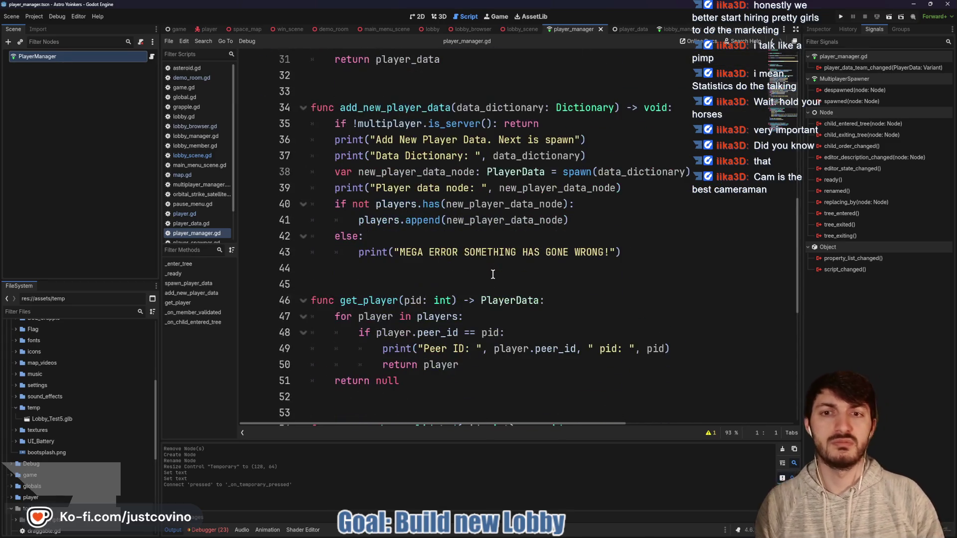
scroll(481, 263, down, 2)
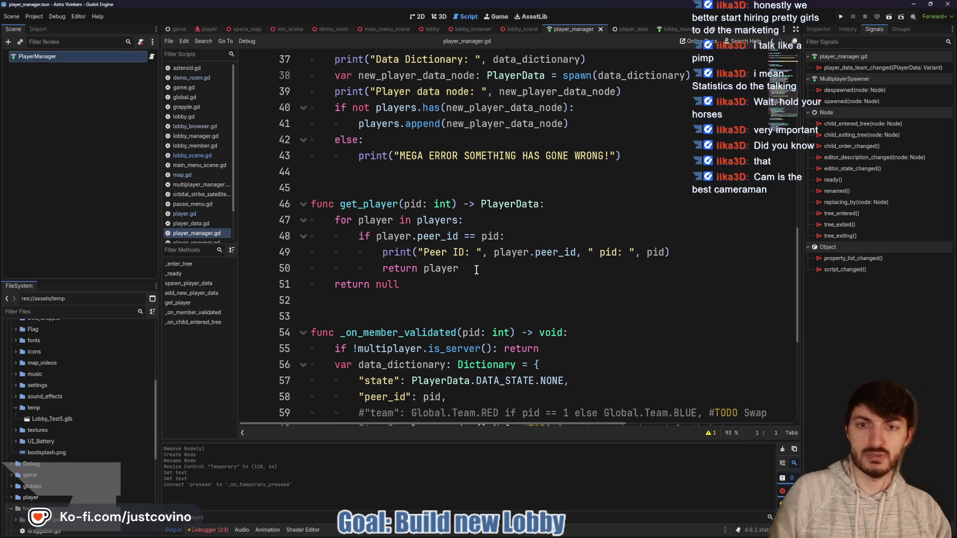
scroll(486, 219, down, 2)
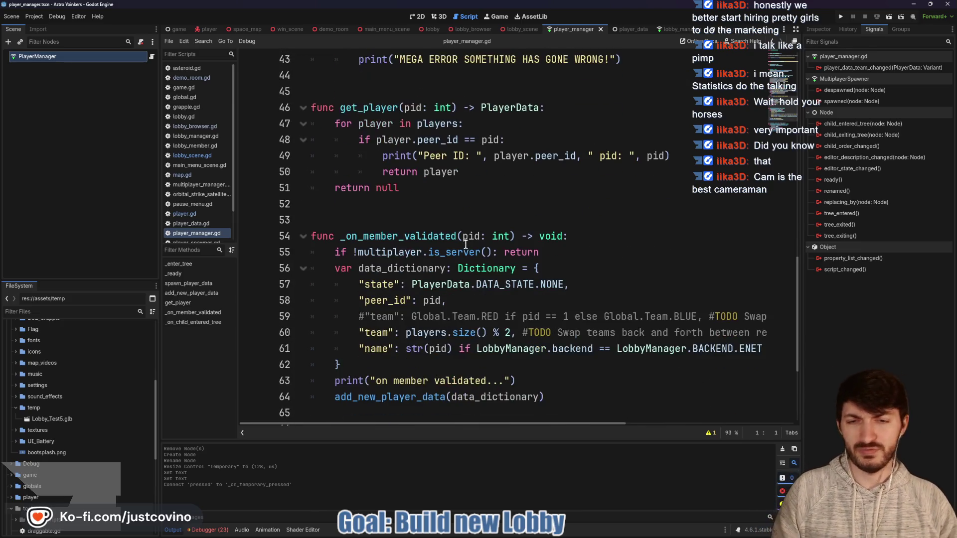
scroll(454, 236, down, 3)
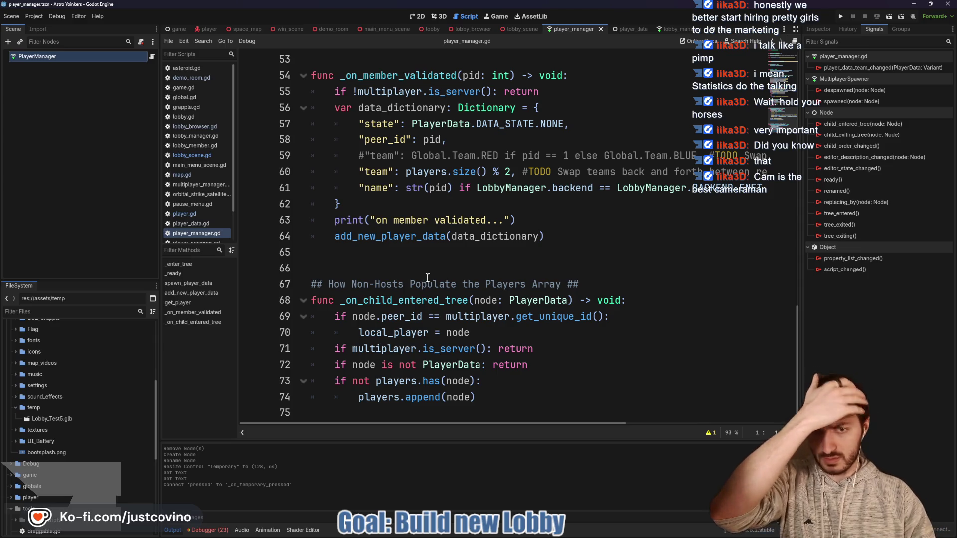
scroll(433, 277, up, 1)
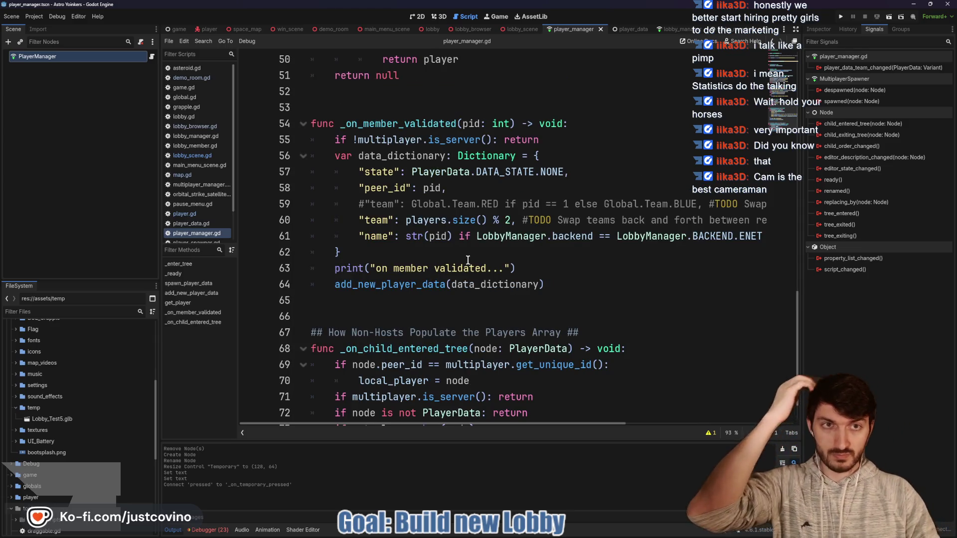
scroll(468, 260, up, 4)
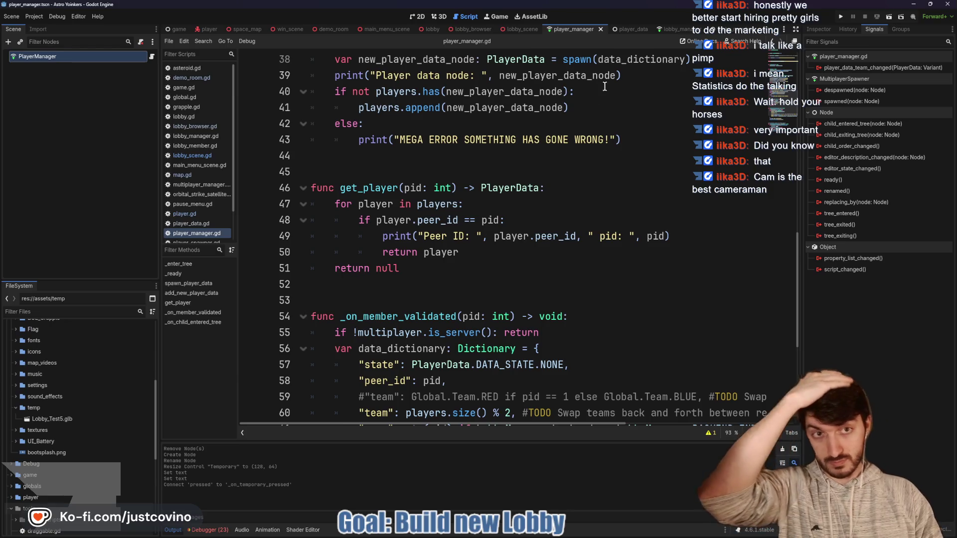
click(625, 30)
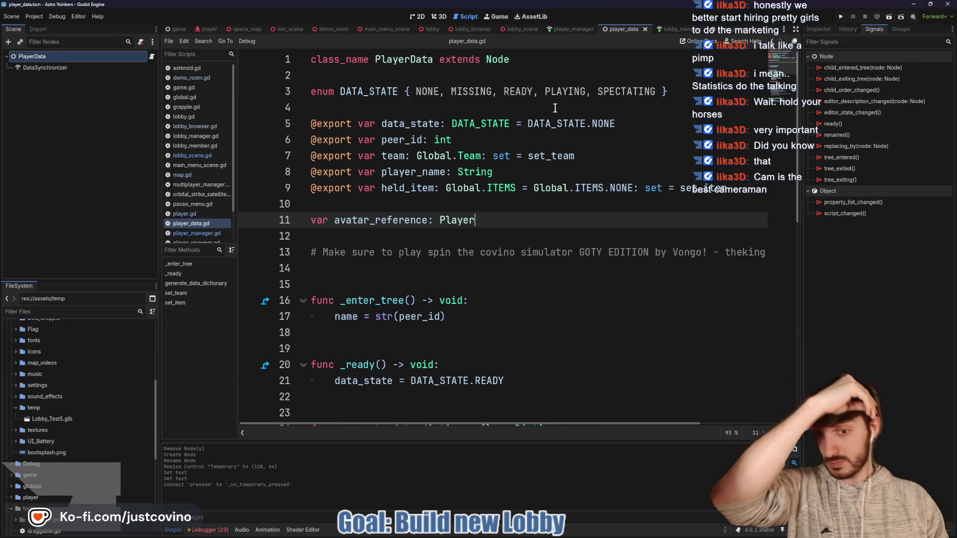
Scroll player_data.gd down to its set_team and set_item functions.
scroll(499, 180, down, 5)
scroll(450, 227, down, 4)
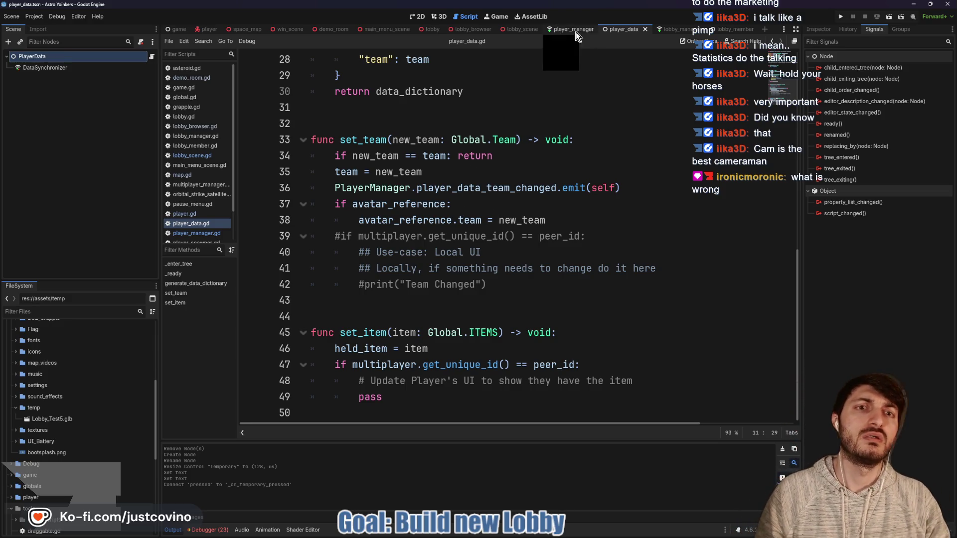
click(521, 29)
Type map_path as String defaulting to the copied space_map.tscn path, then go to change_map's definition.
scroll(425, 256, up, 11)
text(String)
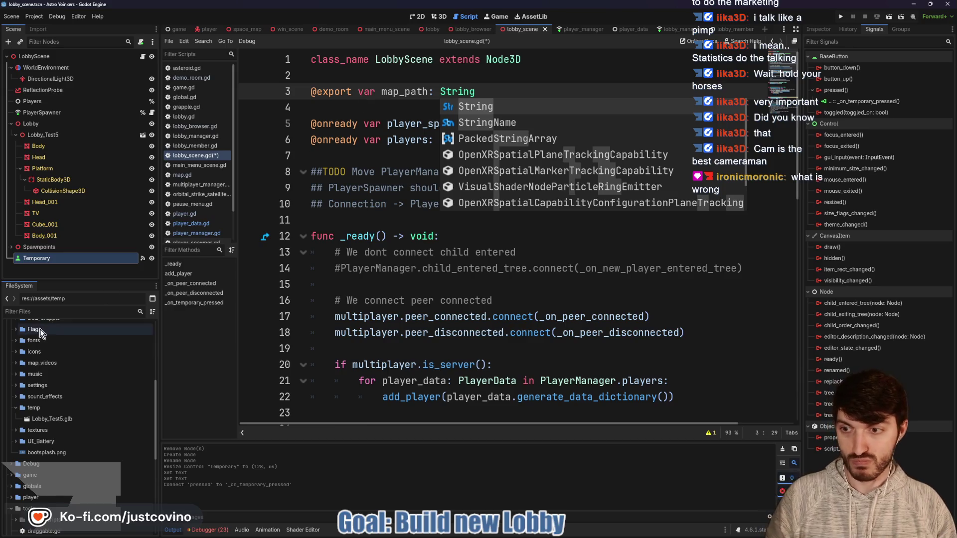
click(48, 311)
text(map)
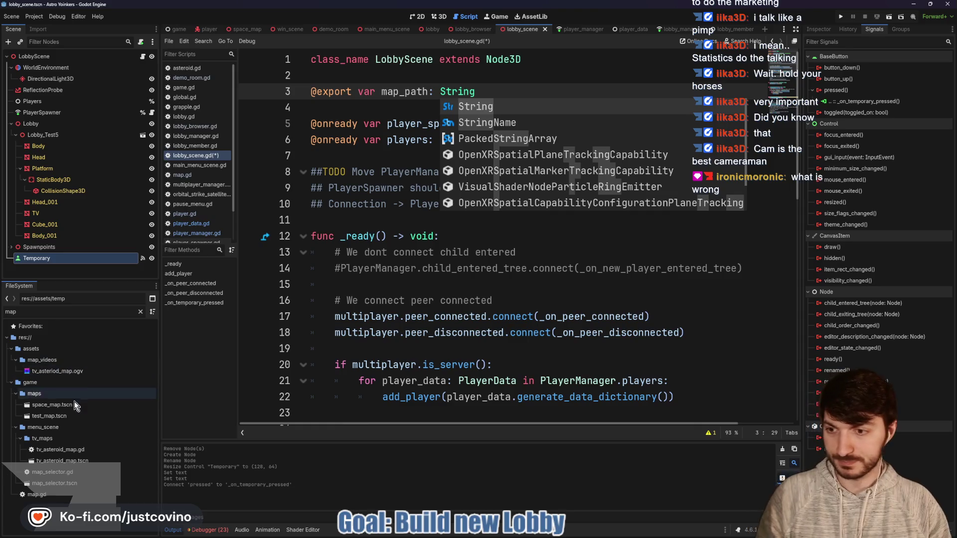
click(66, 406)
right_click(65, 406)
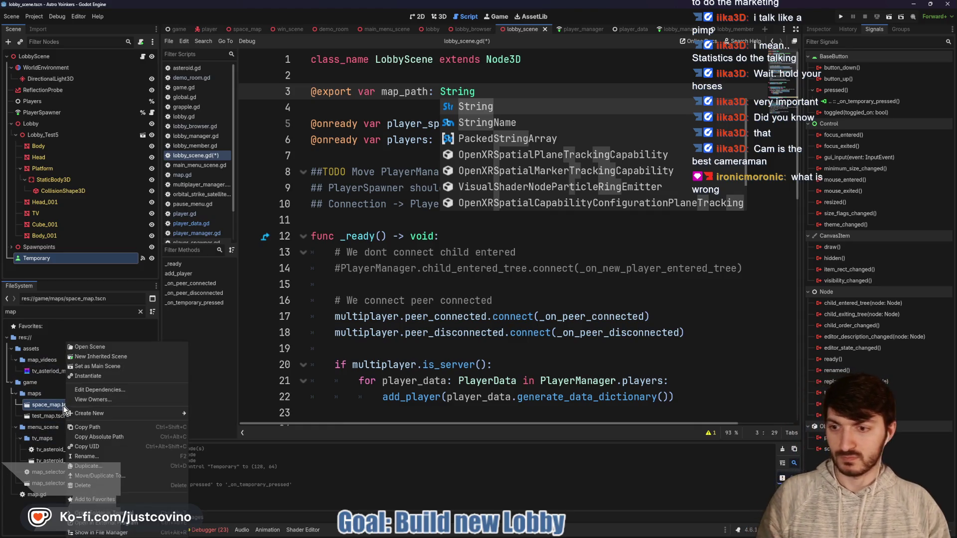
click(129, 427)
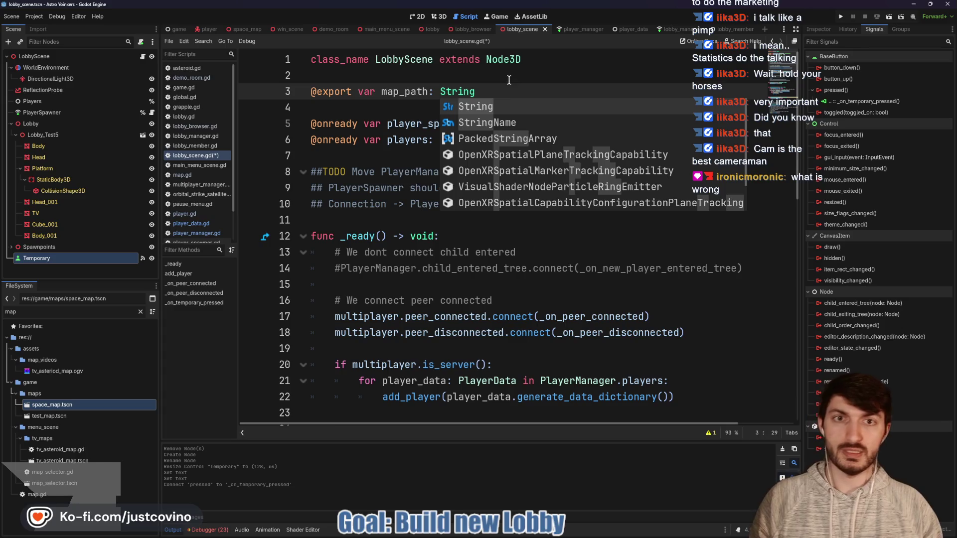
text(= ")
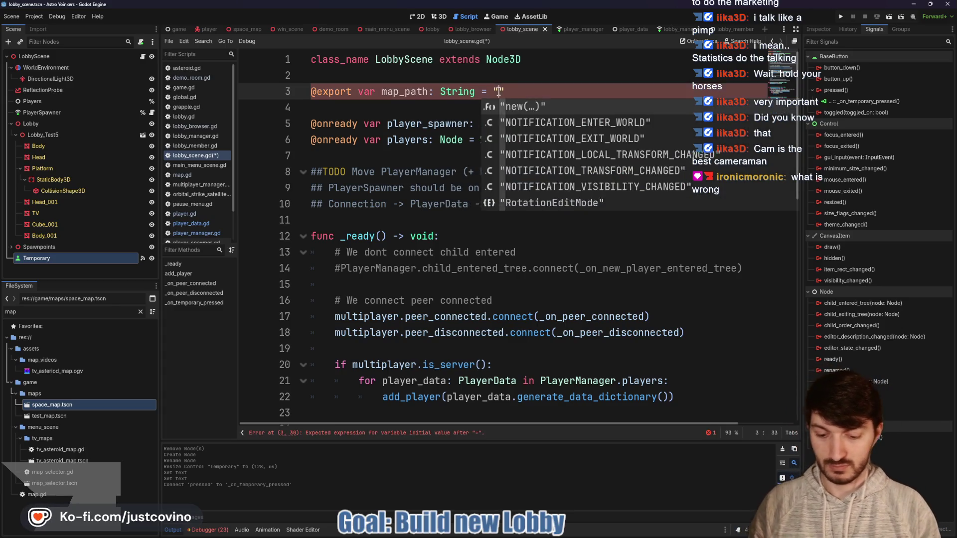
text(res://game/maps/space_map.tscn)
scroll(525, 117, down, 10)
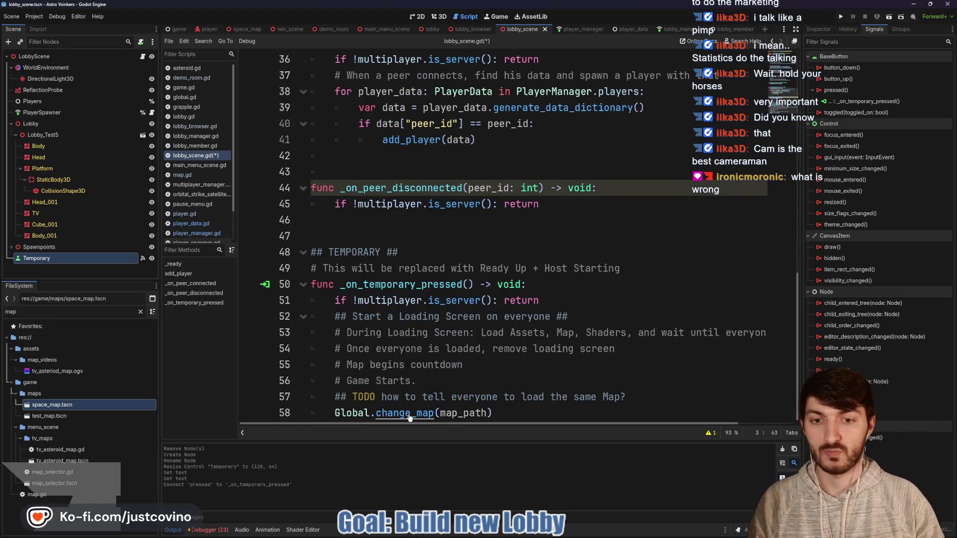
ctrl+click(405, 413)
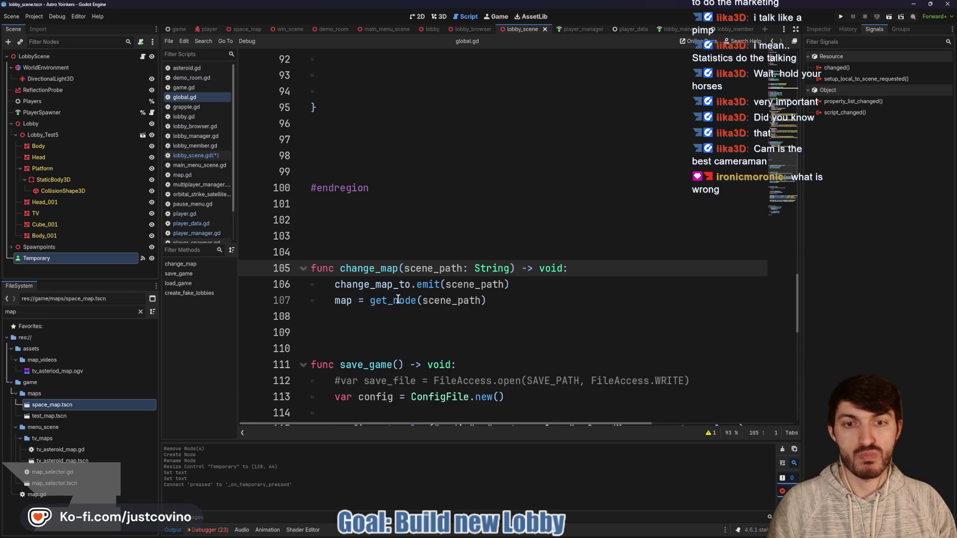
Review global.gd's change_map emitting change_map_to, then return to lobby_scene.gd.
scroll(390, 290, down, 1)
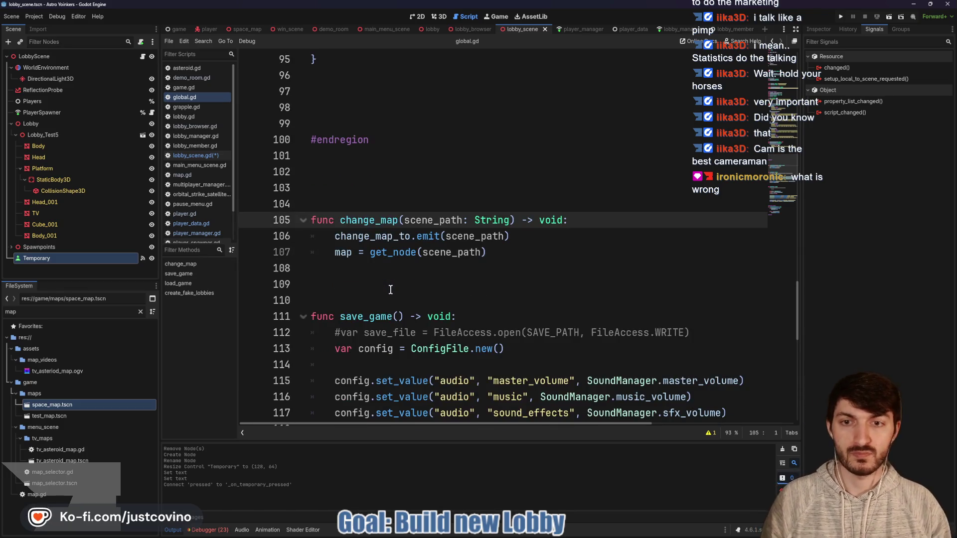
scroll(389, 289, up, 9)
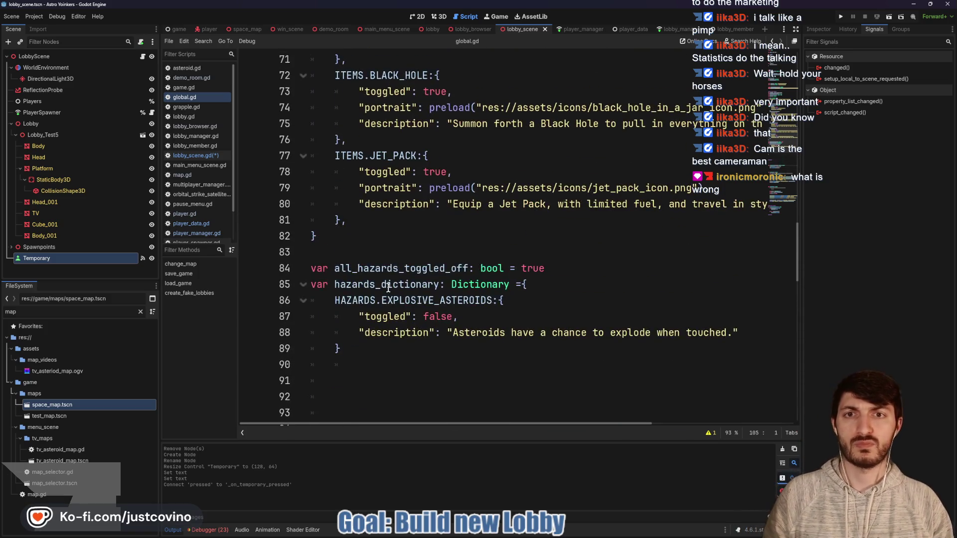
scroll(390, 290, down, 10)
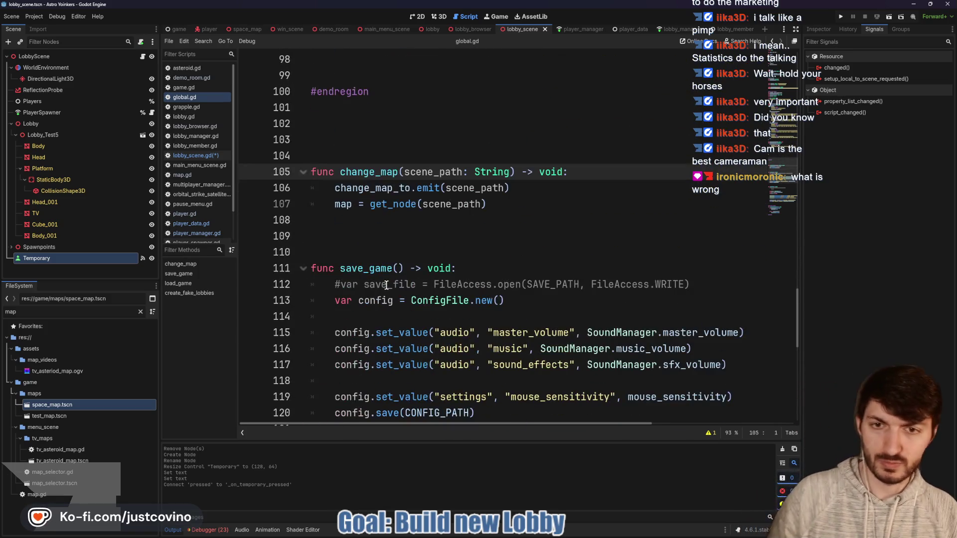
double_click(379, 187)
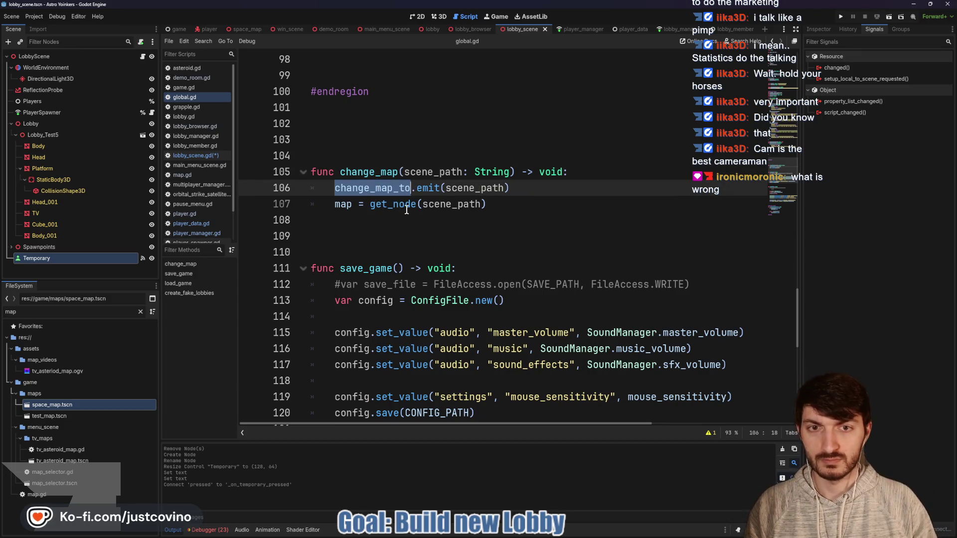
mouse_move(407, 210)
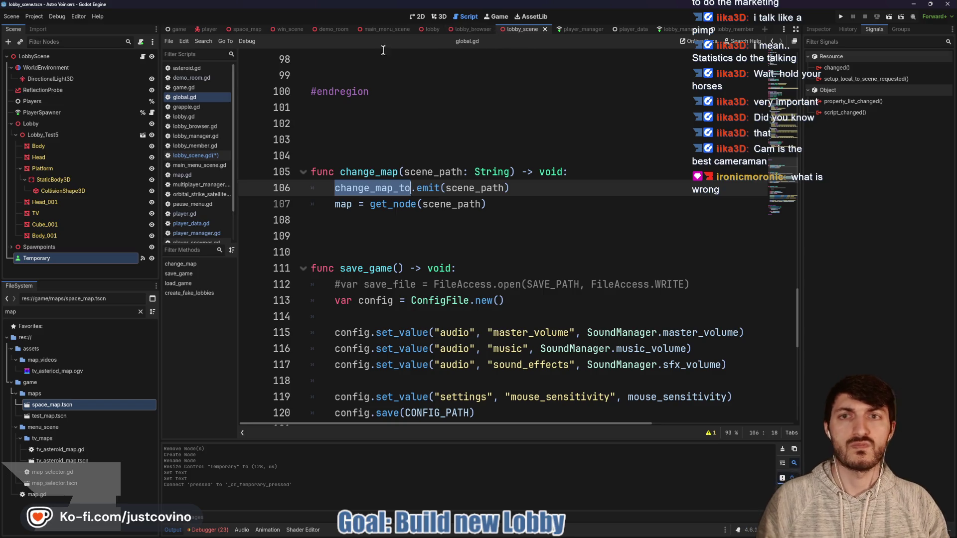
click(143, 56)
scroll(447, 188, up, 12)
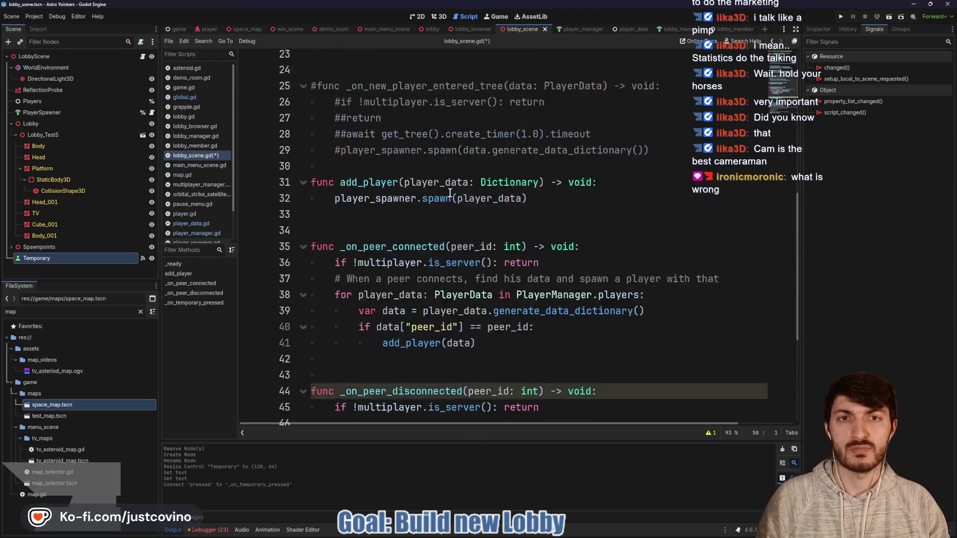
Add a MultiplayerSynchronizer under LobbyScene and rename it MapPathSynchronizer.
scroll(447, 188, up, 2)
click(408, 106)
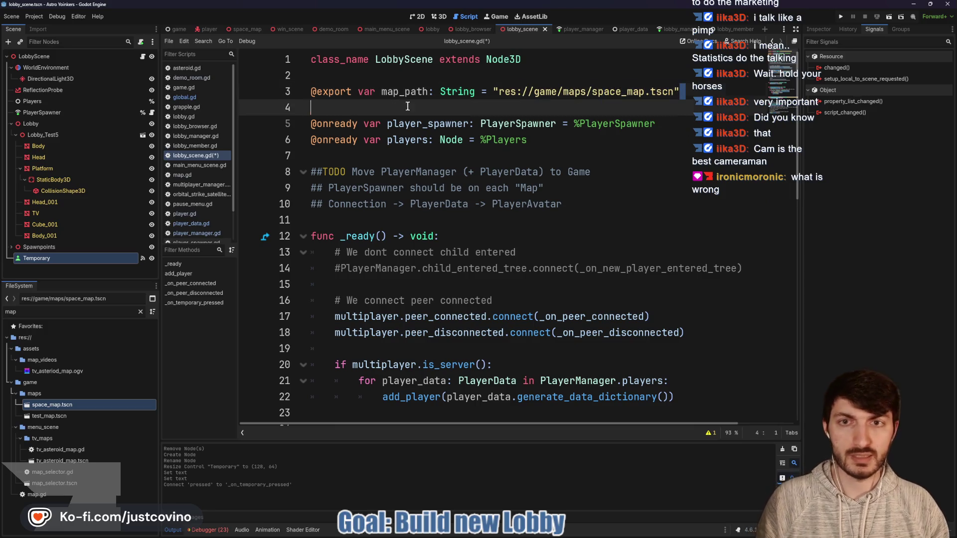
drag(276, 100, 275, 98)
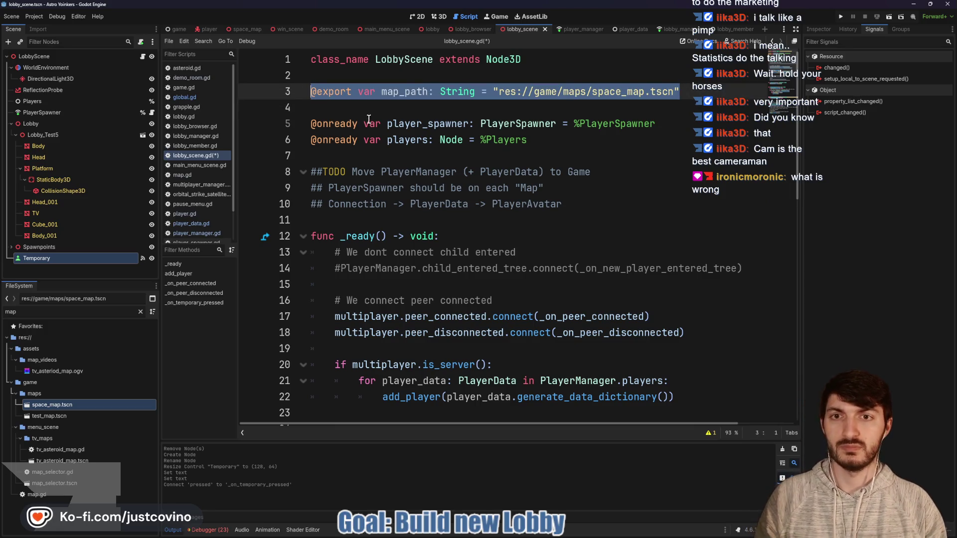
click(358, 108)
click(34, 57)
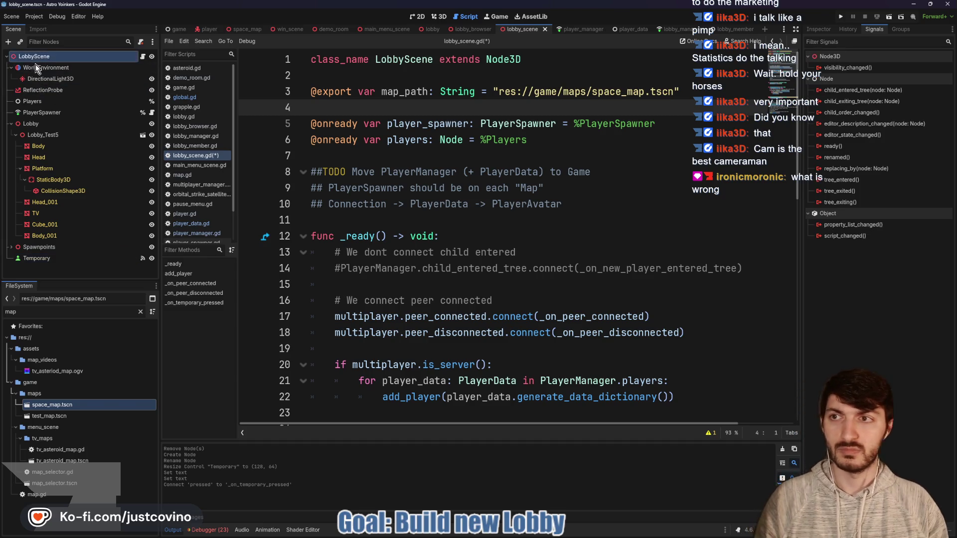
key(ctrl+a)
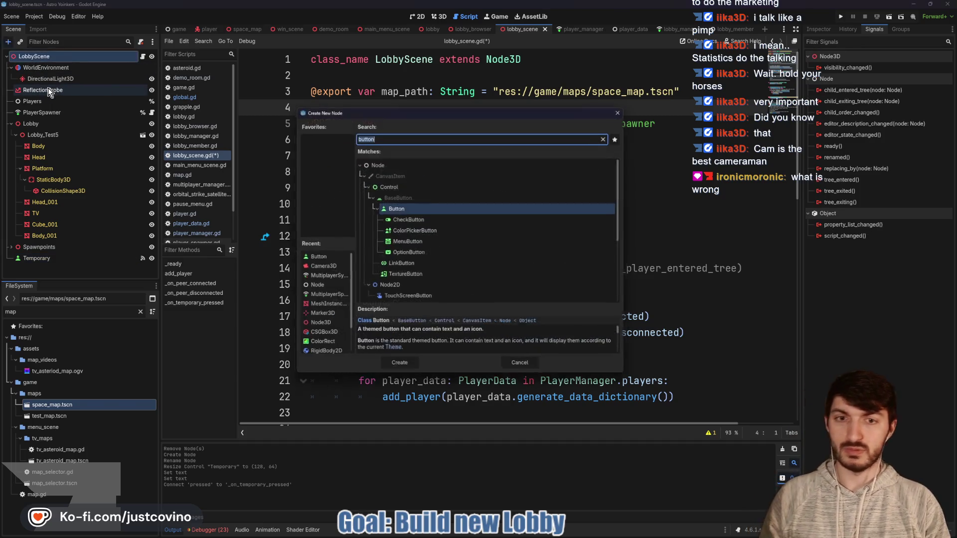
text(multiplayersy)
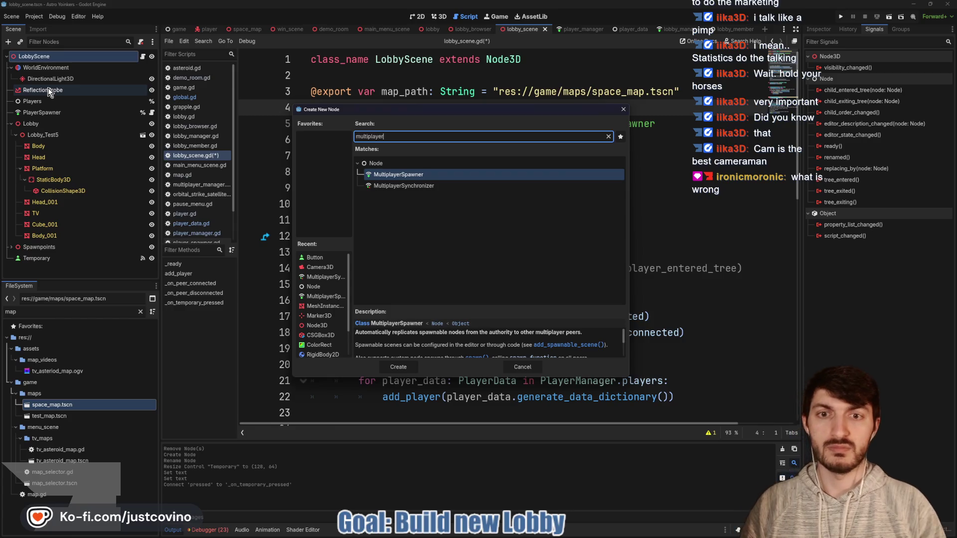
key(Return)
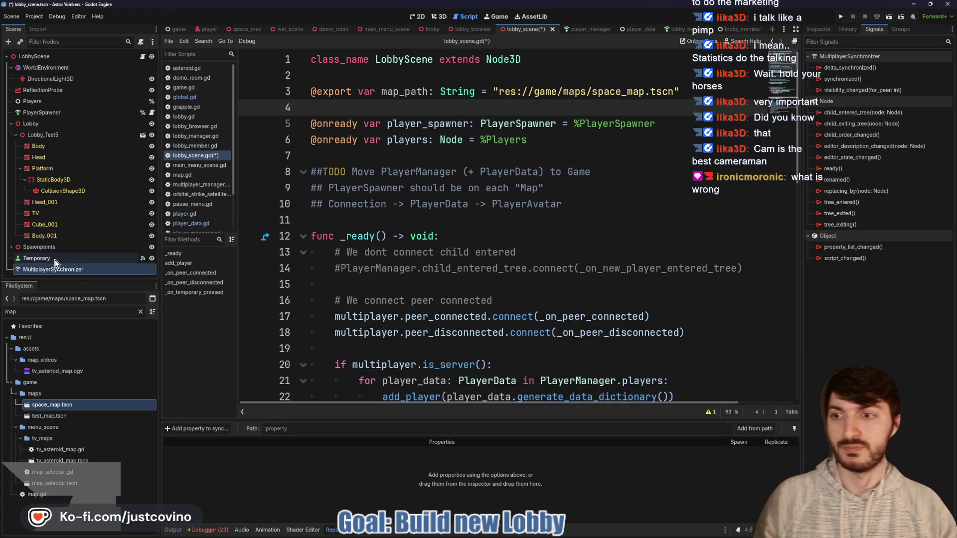
double_click(50, 269)
drag(50, 270, 8, 271)
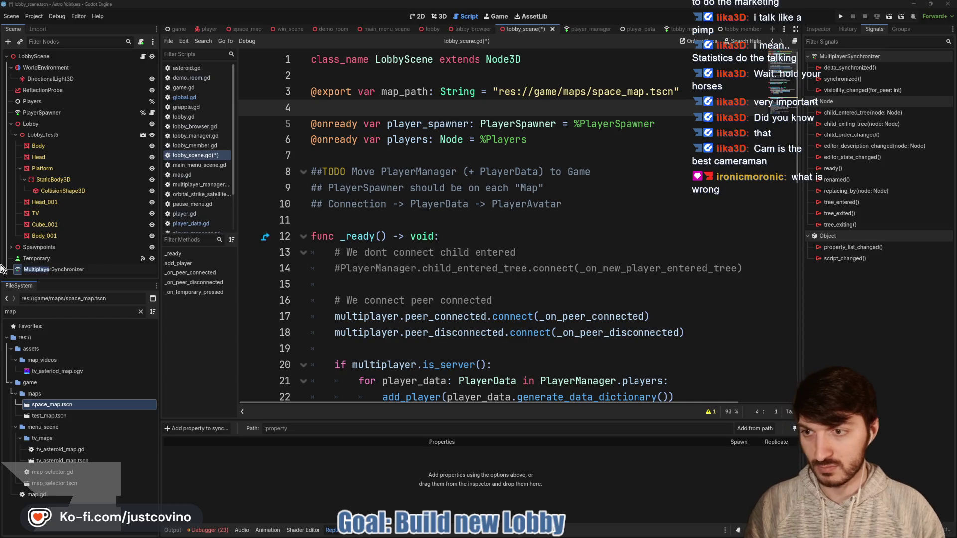
key(BackSpace)
key(Delete)
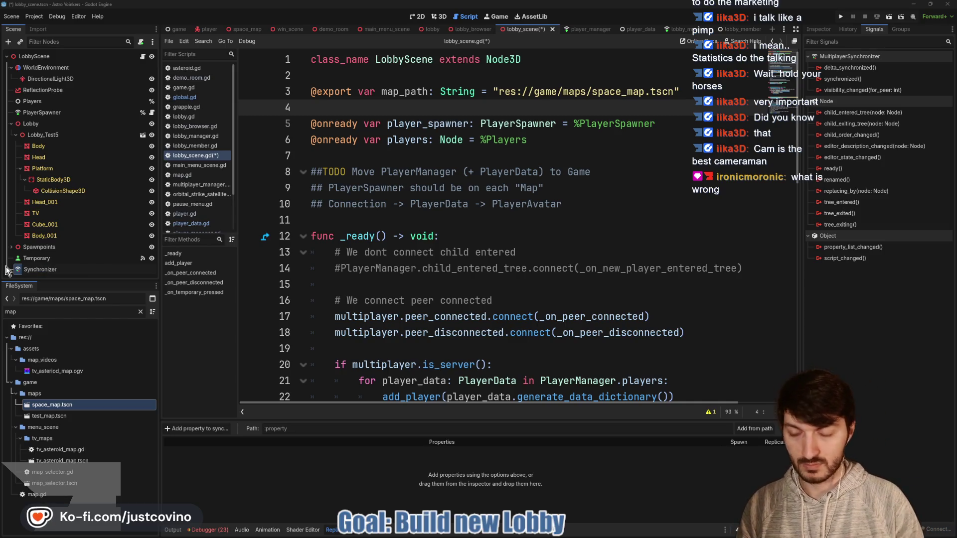
text(Ma)
text(pPath)
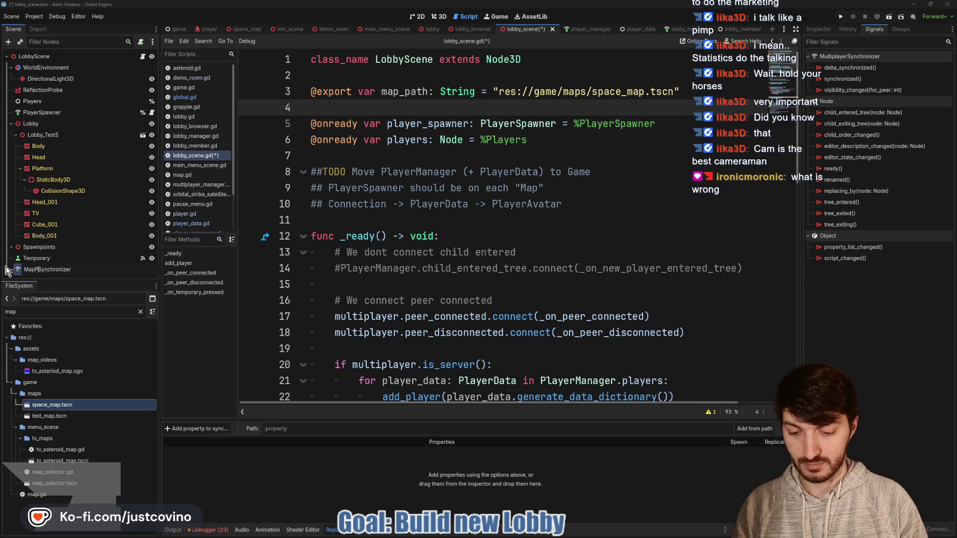
text(h)
key(Return)
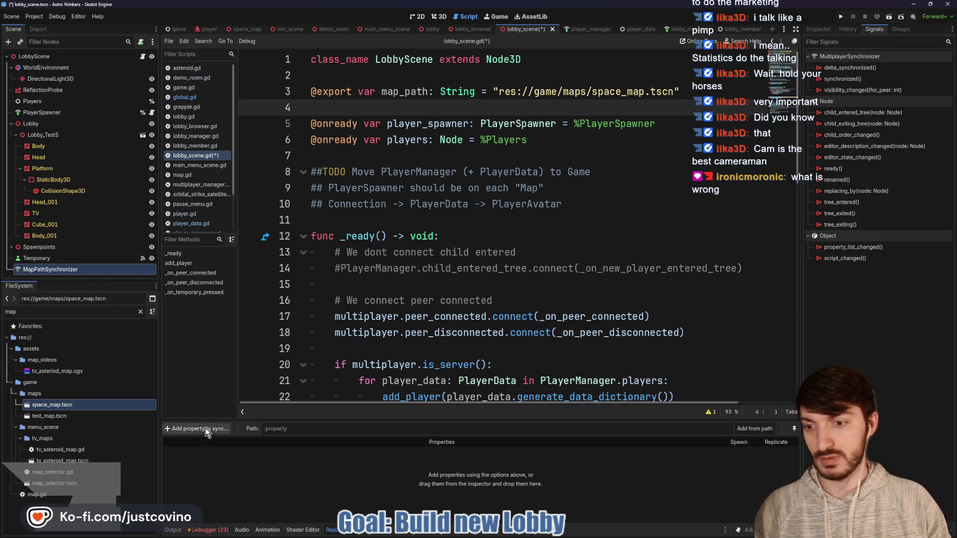
Sync the LobbyScene:map_path property with Replicate set to On Change, and save.
click(197, 429)
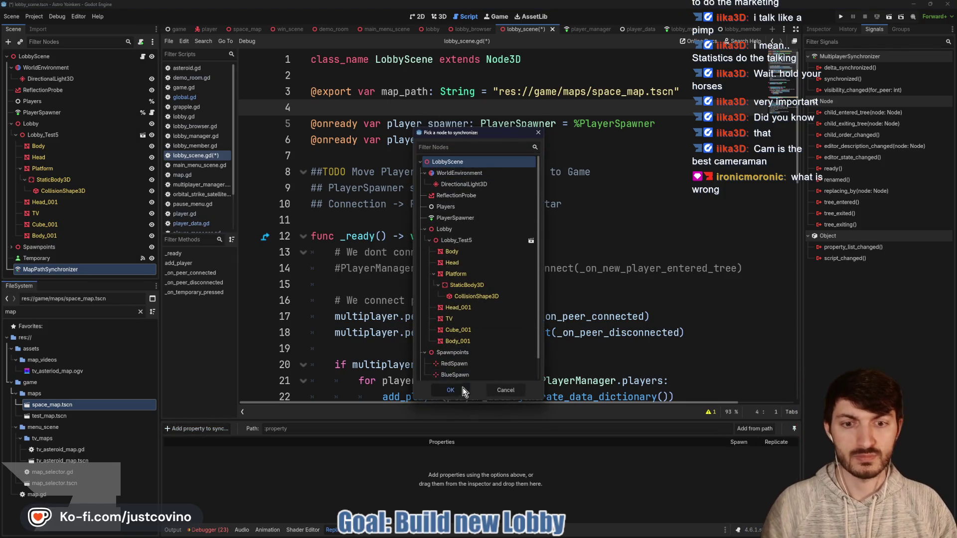
click(451, 390)
click(268, 169)
click(380, 419)
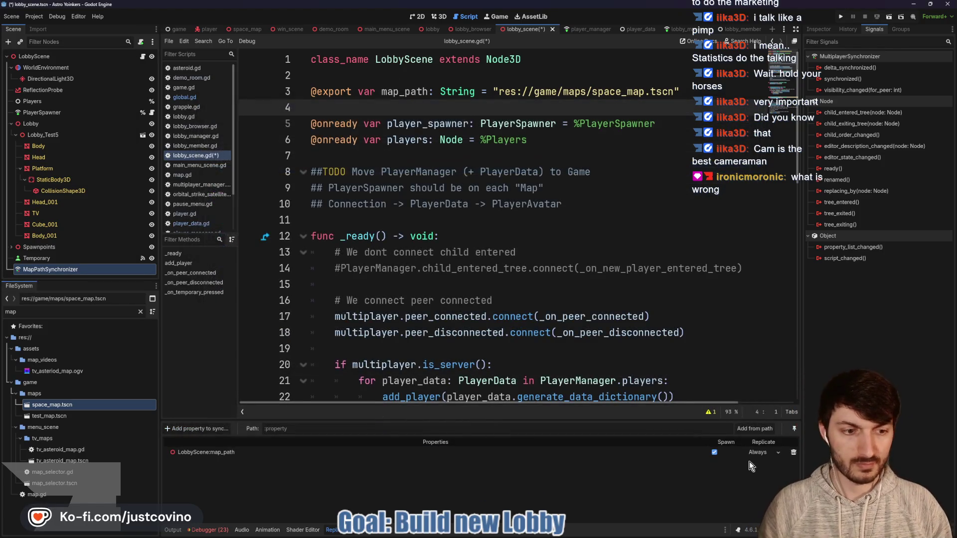
click(763, 453)
click(760, 473)
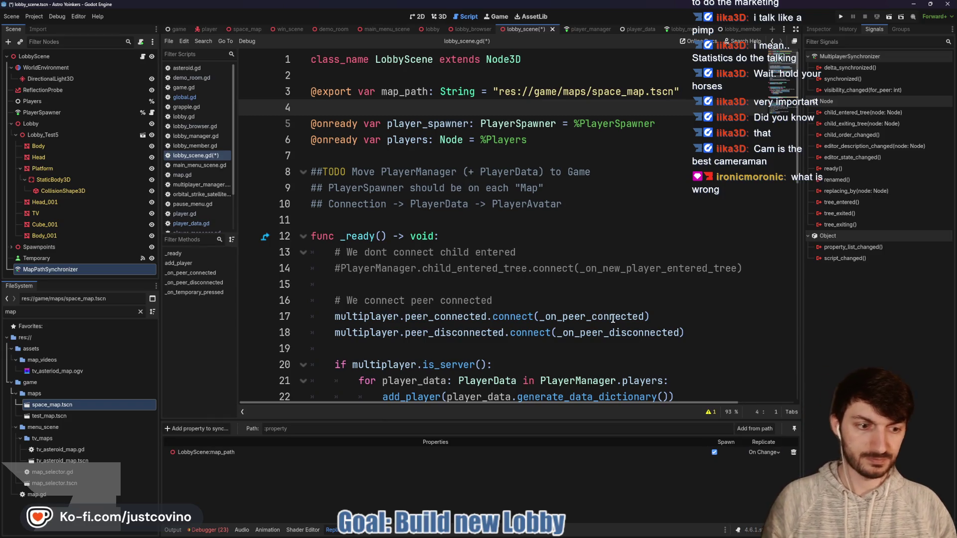
click(547, 358)
key(ctrl+s)
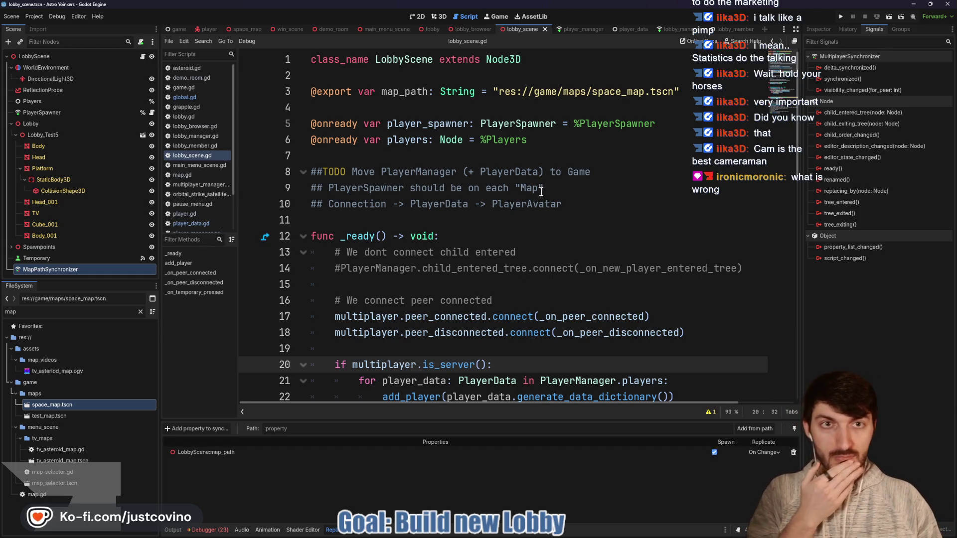
Run the project, host a lobby in one window, join it from the other, and walk the player.
click(841, 18)
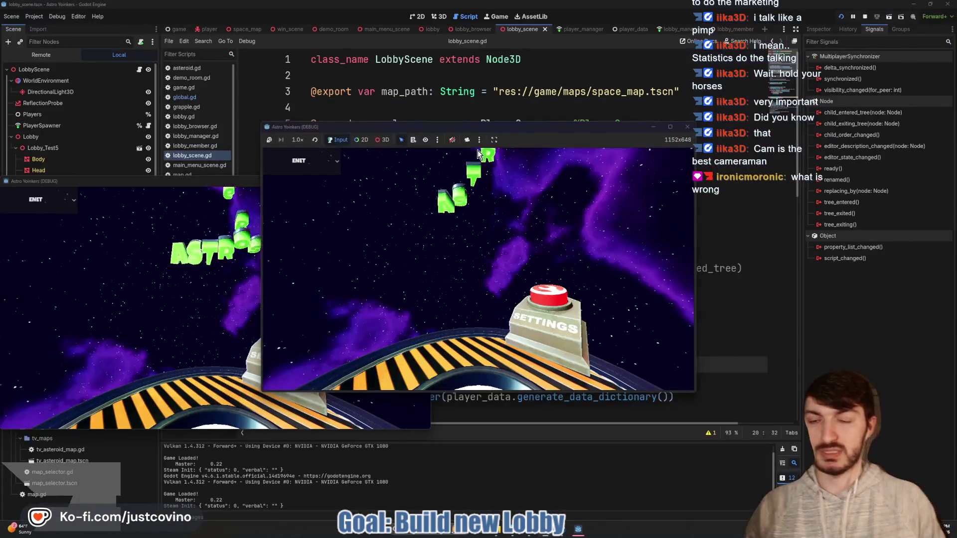
drag(415, 126, 563, 123)
click(516, 231)
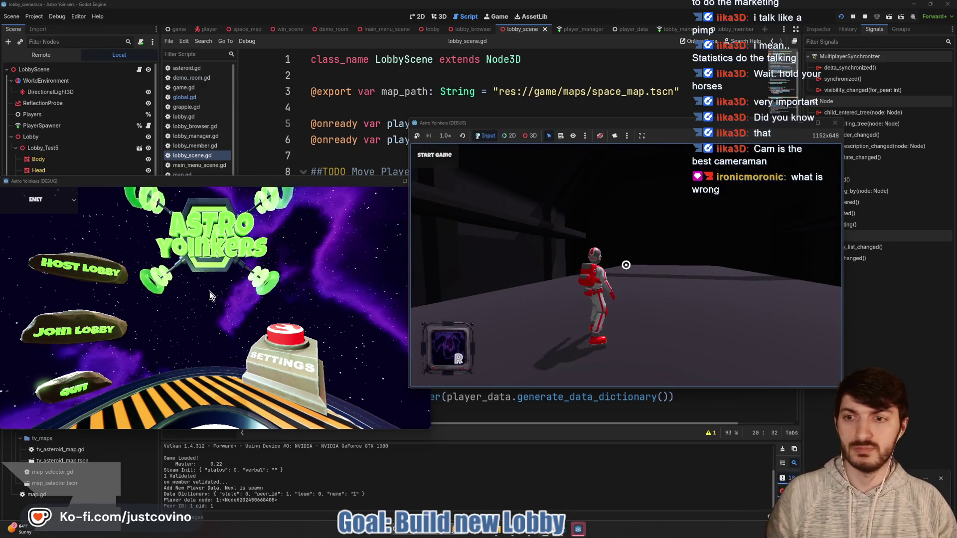
click(75, 330)
click(224, 316)
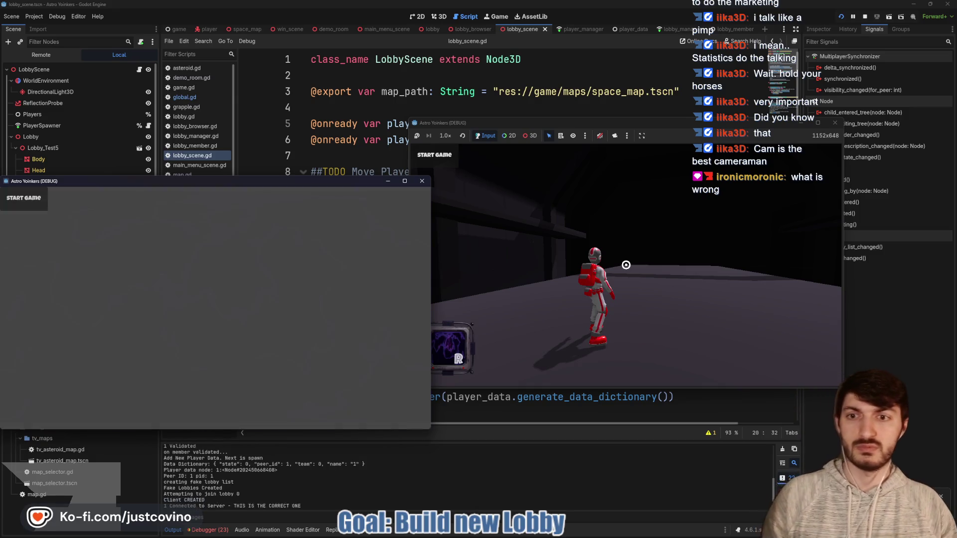
key(w)
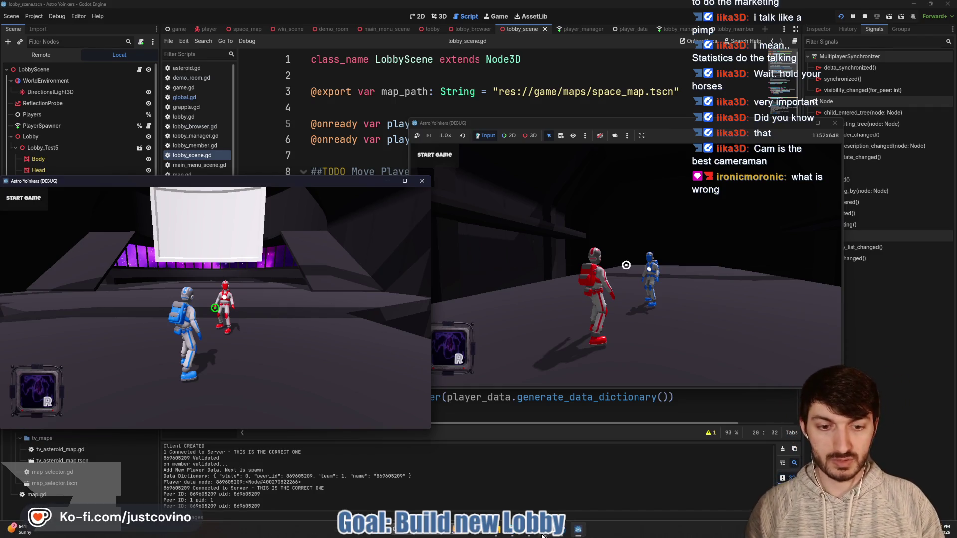
click(626, 265)
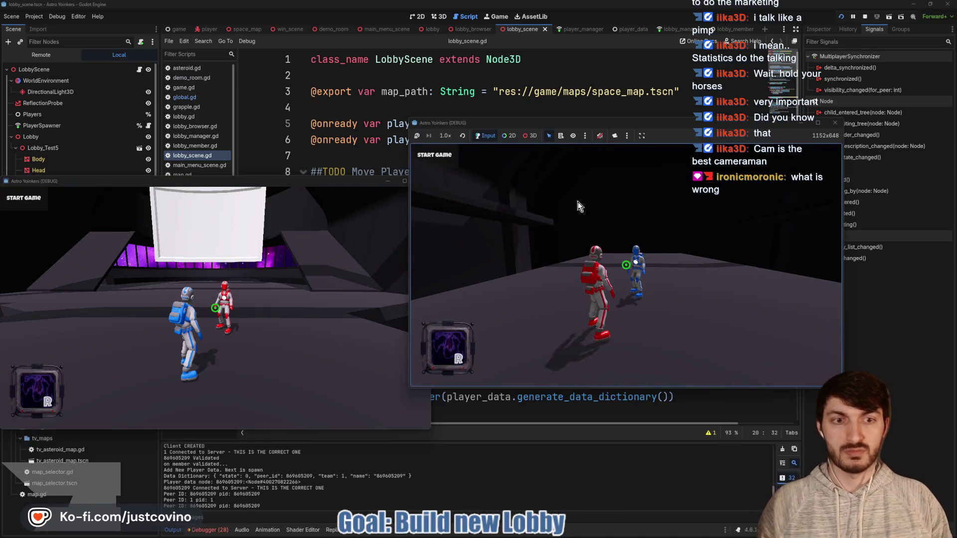
click(448, 156)
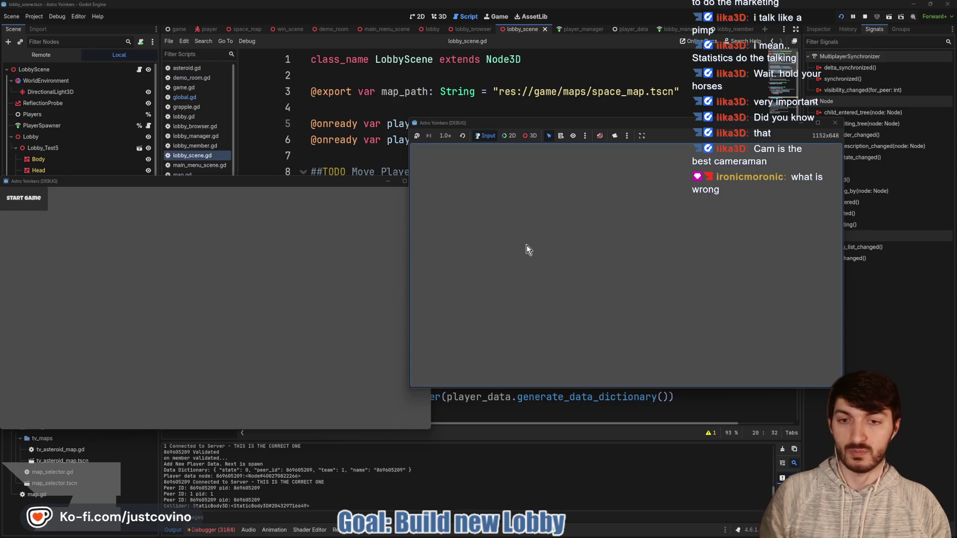
Stop the game and enlarge the debugger's Errors list to read through the errors.
click(227, 529)
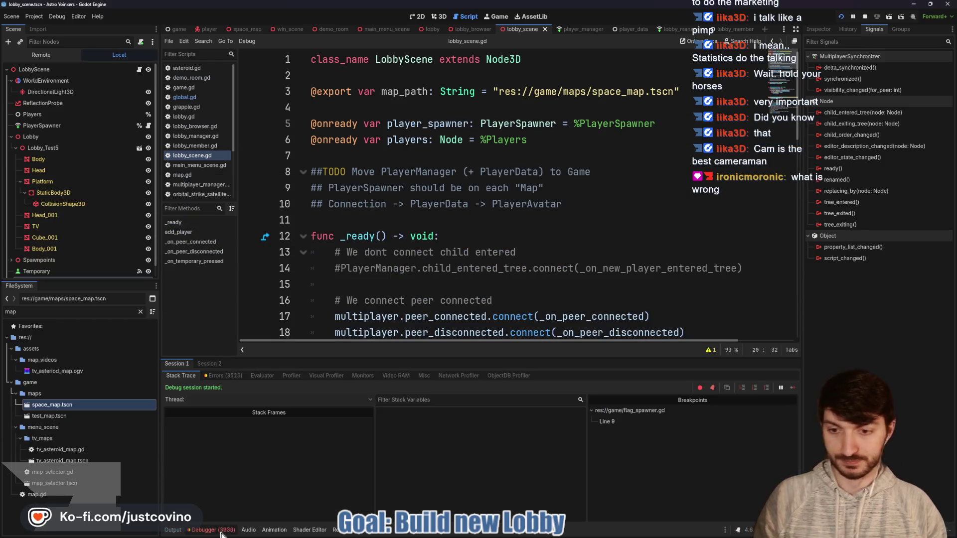
click(229, 375)
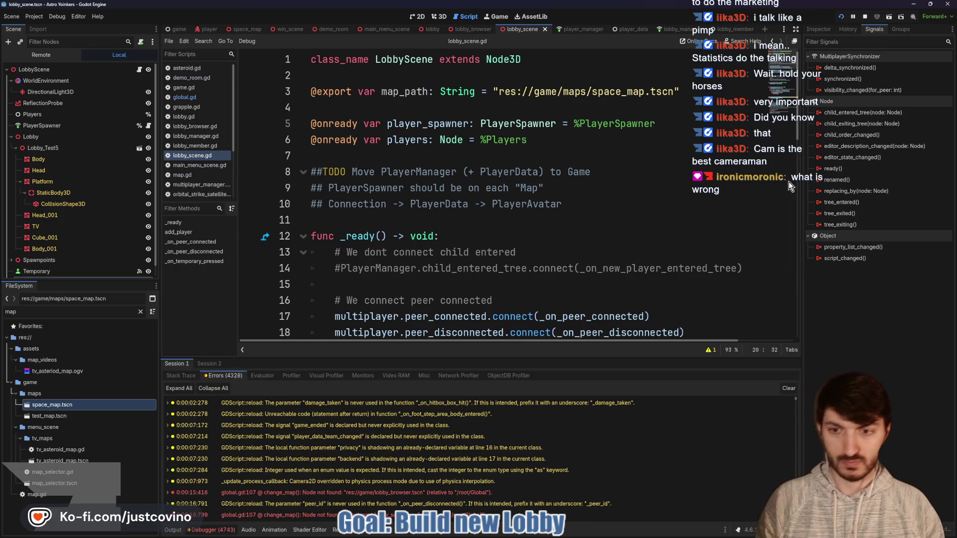
click(868, 18)
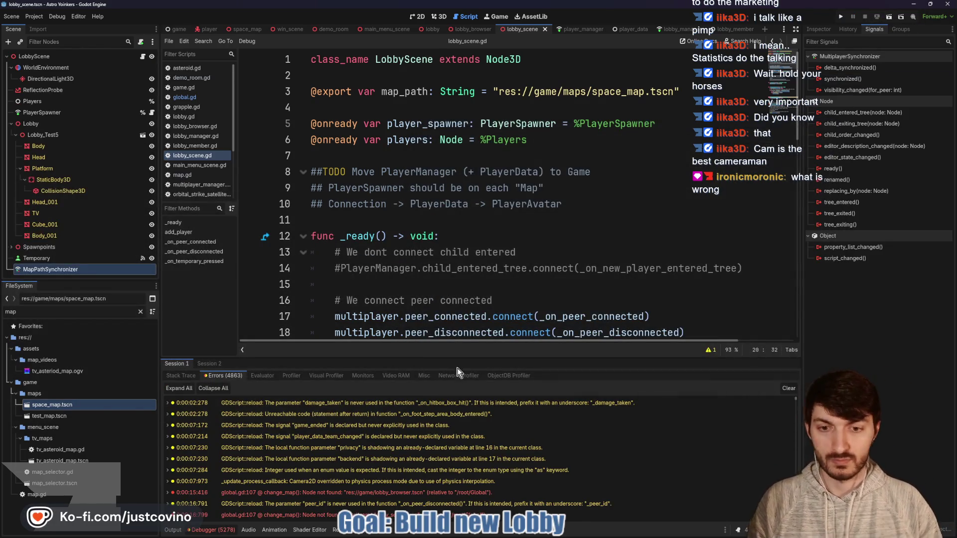
drag(454, 357, 453, 122)
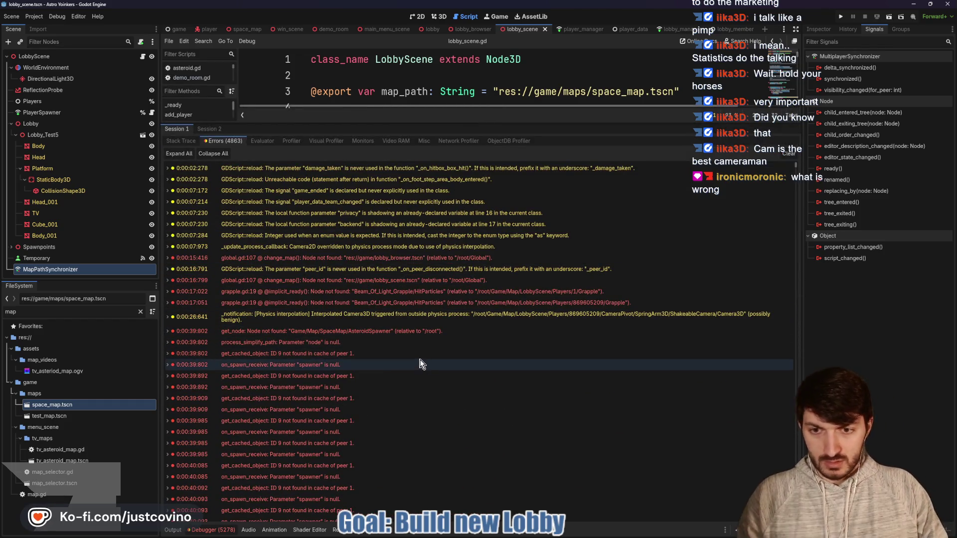
mouse_move(418, 357)
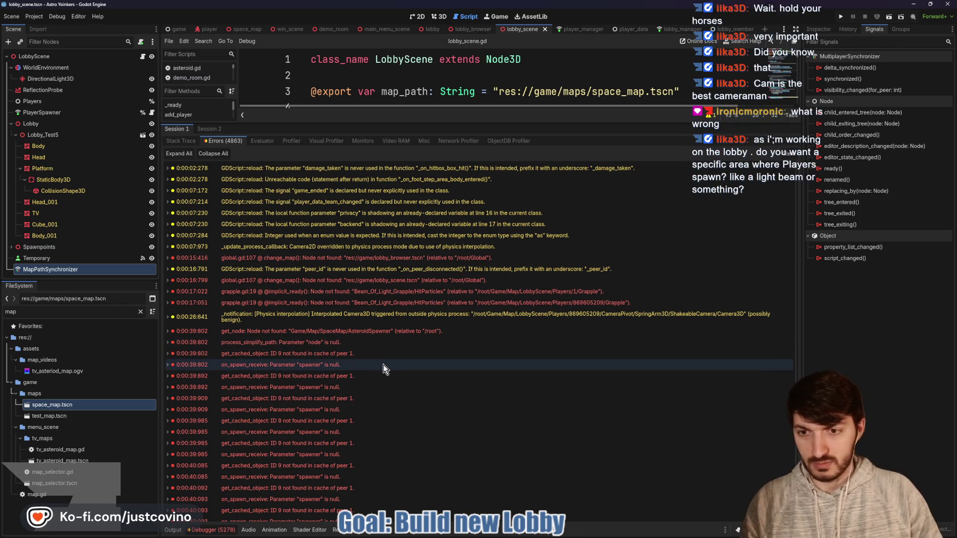
mouse_move(384, 365)
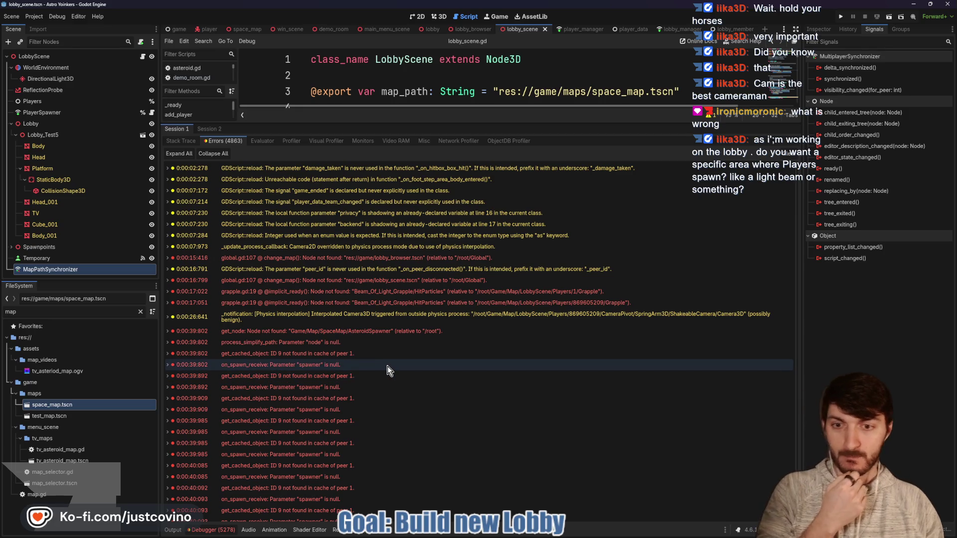
scroll(384, 375, down, 2)
scroll(373, 378, down, 2)
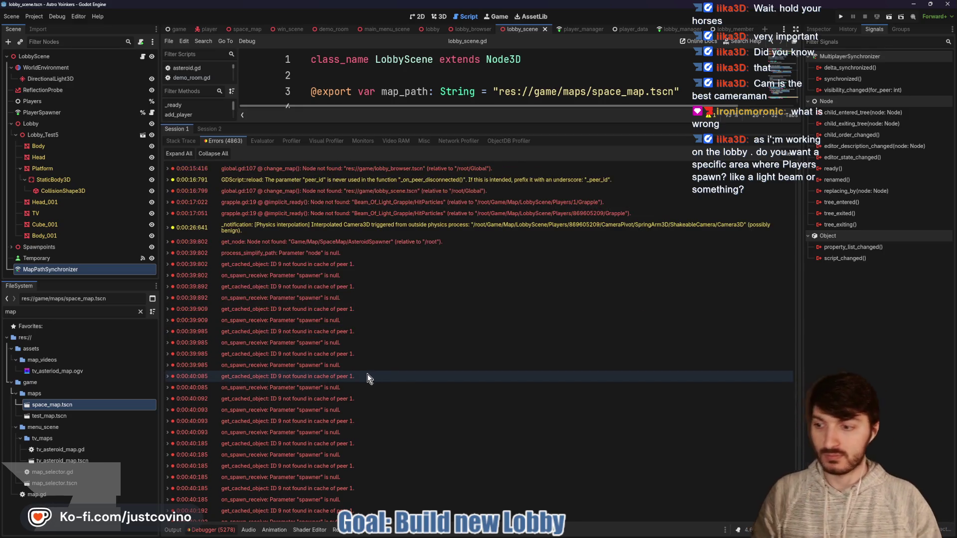
mouse_move(349, 380)
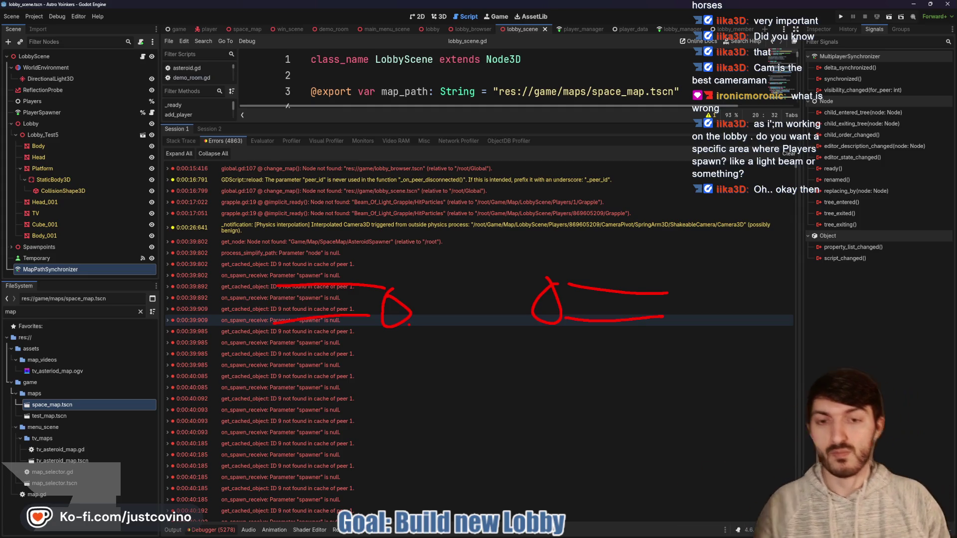
key(Escape)
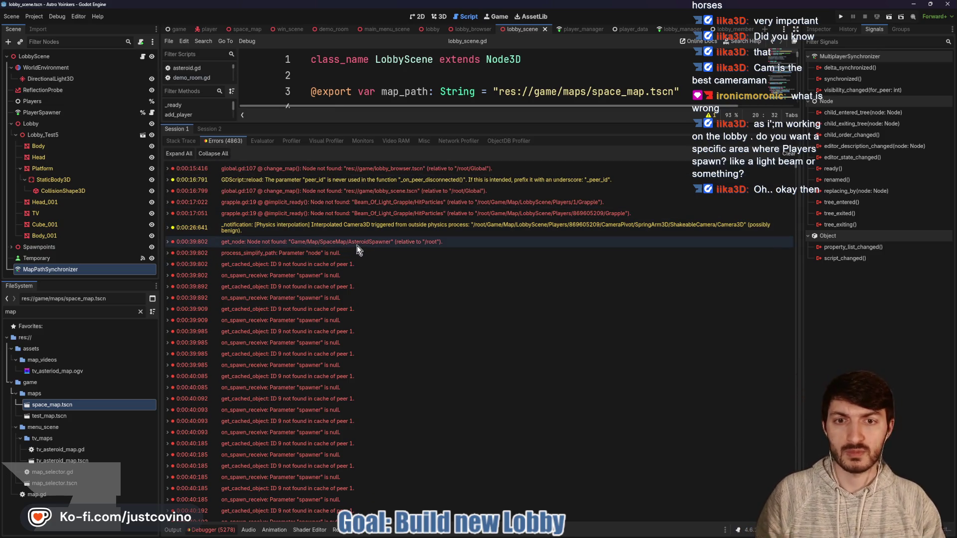
Scroll through the remaining errors and switch to the Session 2 error list.
mouse_move(357, 248)
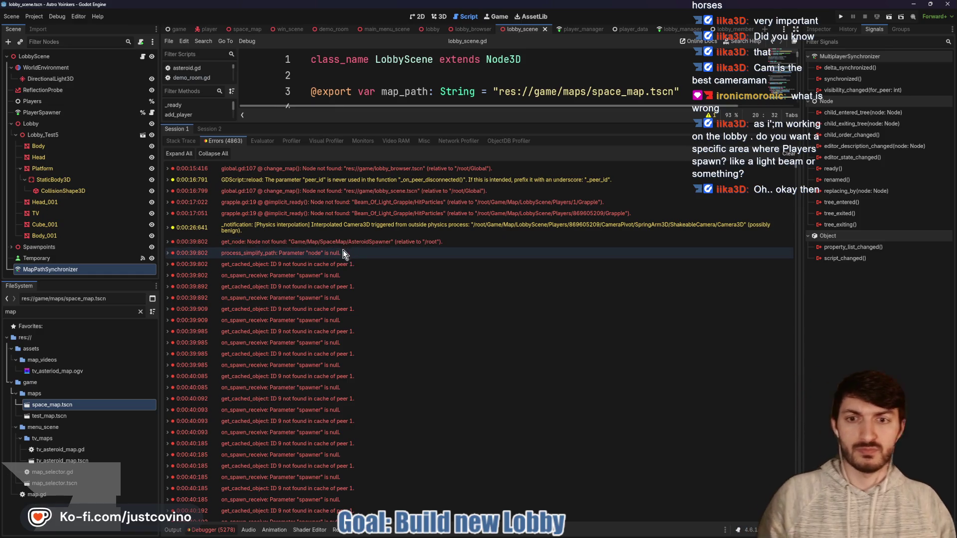
scroll(344, 254, down, 5)
scroll(345, 279, down, 5)
scroll(343, 286, up, 5)
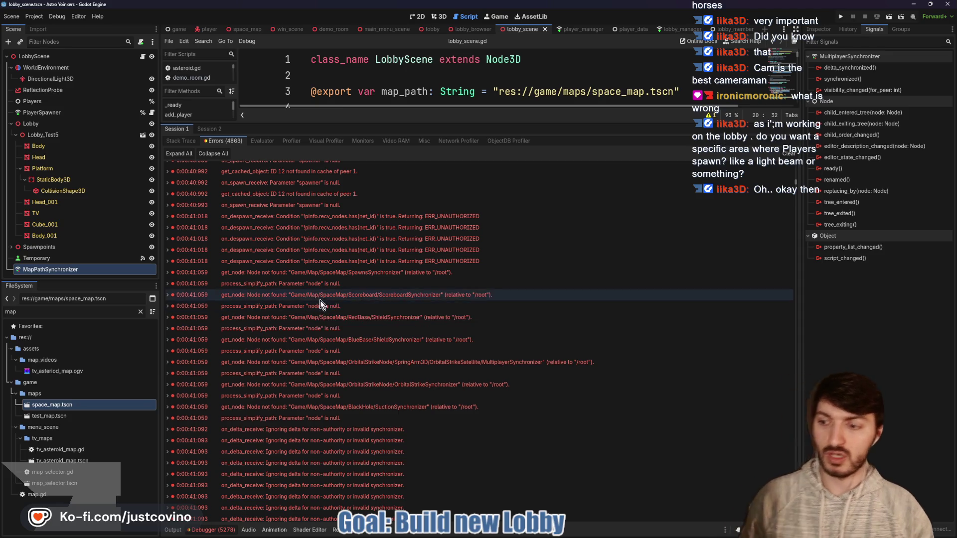
scroll(332, 307, down, 4)
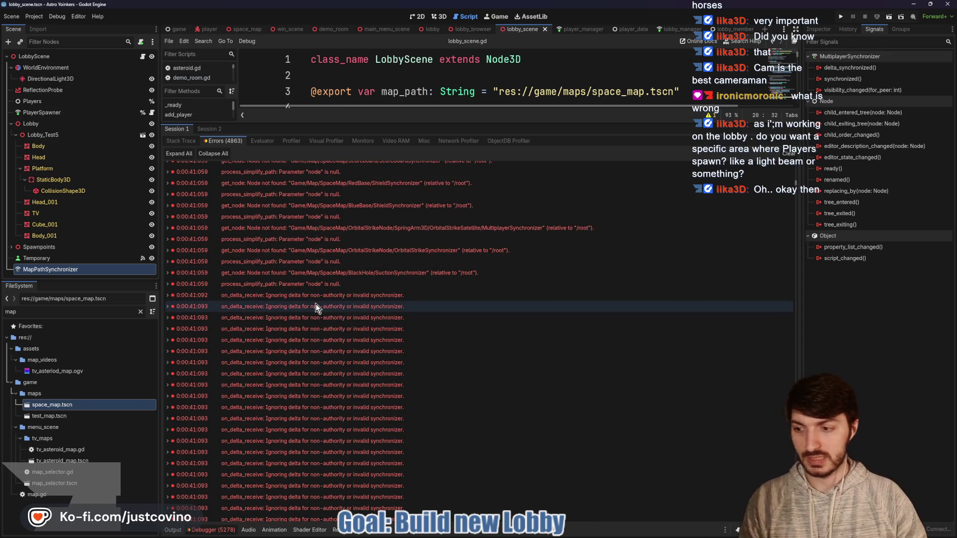
scroll(316, 304, down, 5)
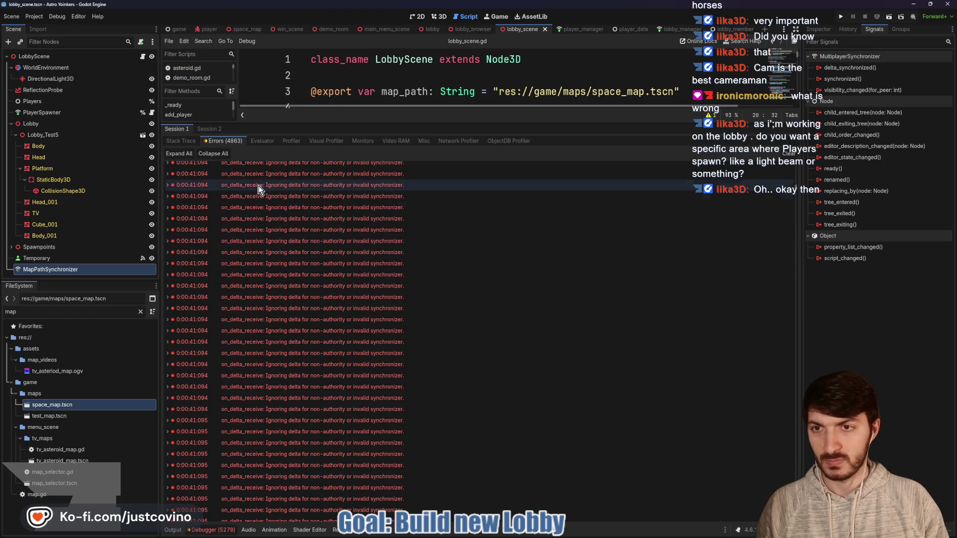
scroll(294, 279, down, 10)
scroll(288, 280, down, 10)
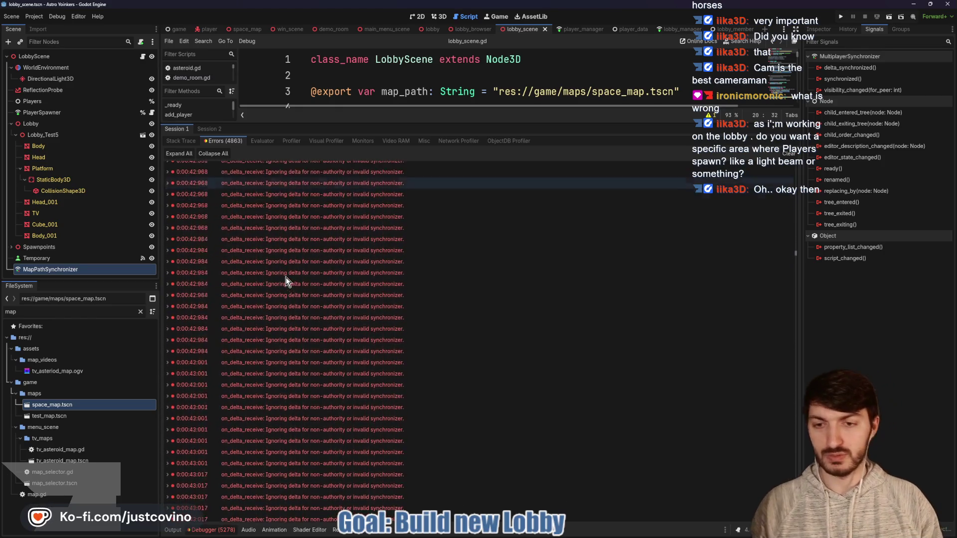
click(210, 130)
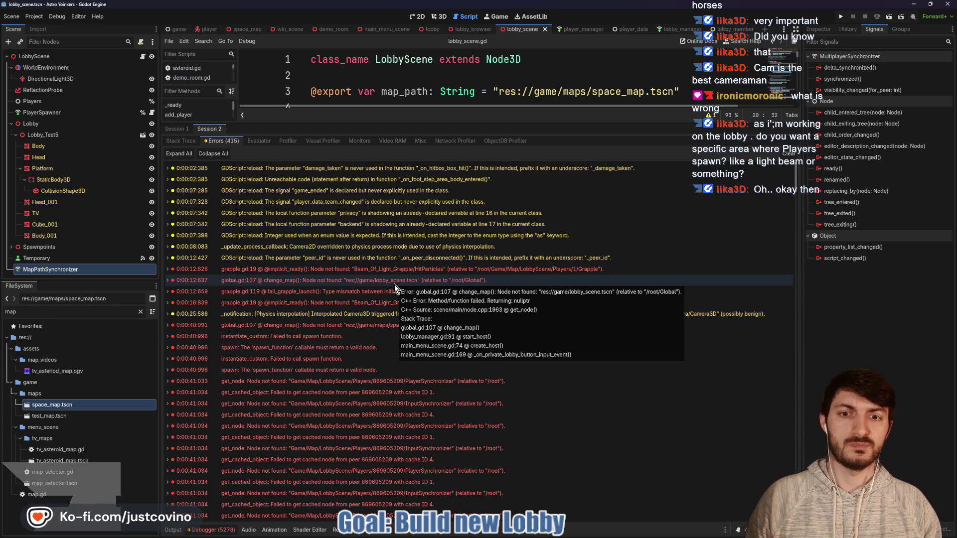
Open global.gd at line 107 from the change_map error, enlarge the code area, and clear the errors.
double_click(394, 285)
drag(447, 125, 457, 377)
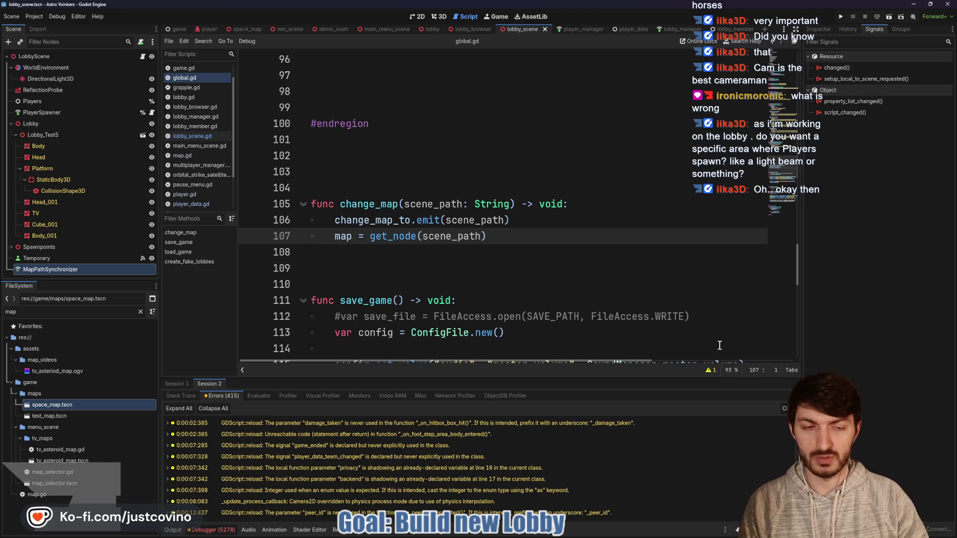
click(793, 409)
Scroll through global.gd's change_map code, then switch to the space_map scene.
scroll(471, 284, down, 4)
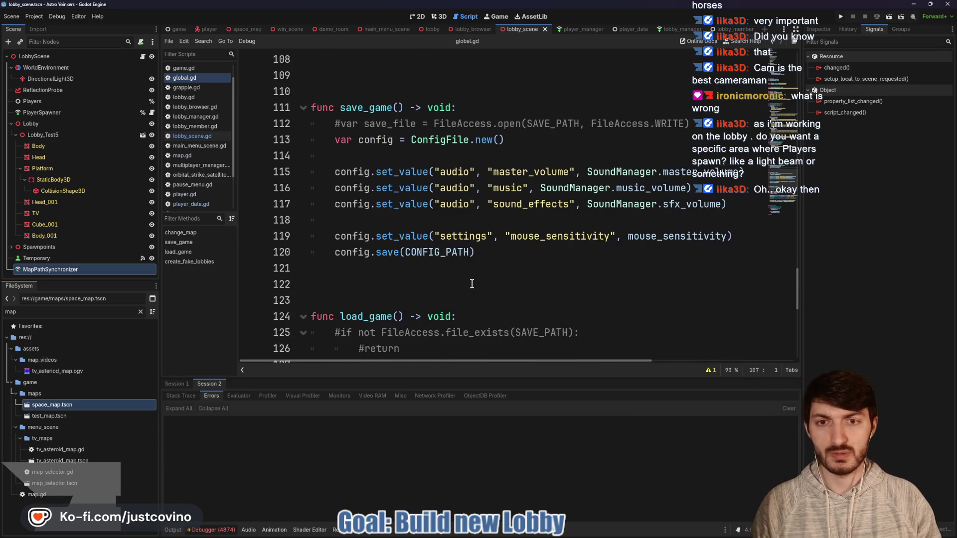
scroll(472, 284, down, 4)
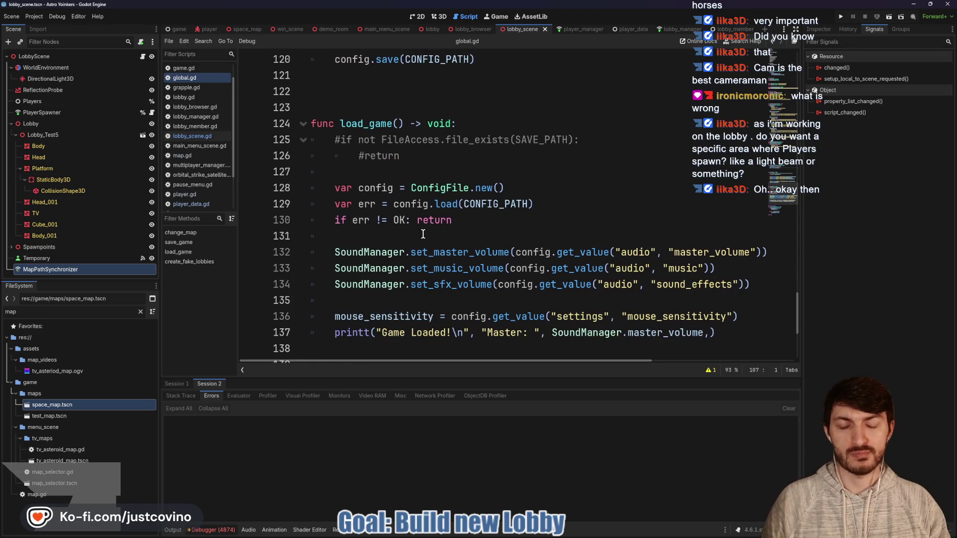
scroll(423, 236, up, 5)
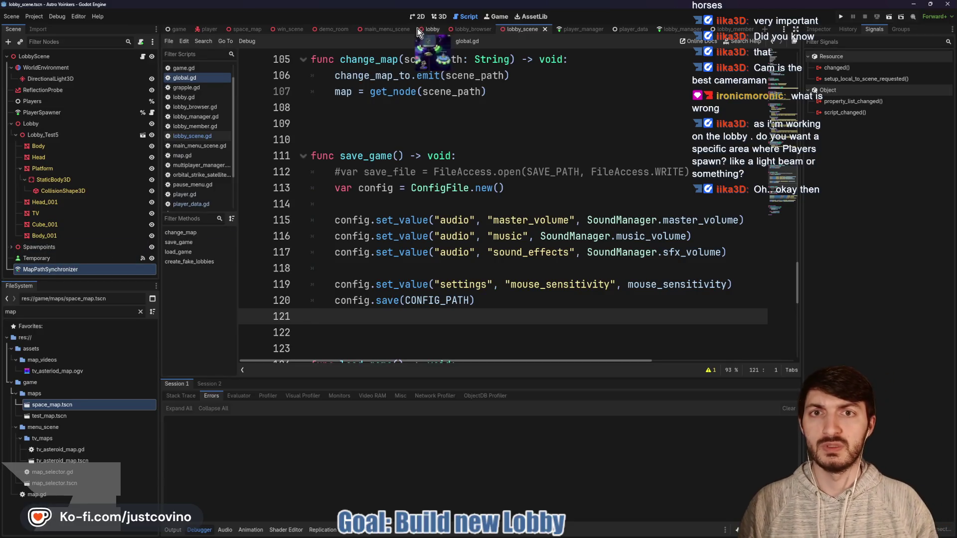
click(245, 29)
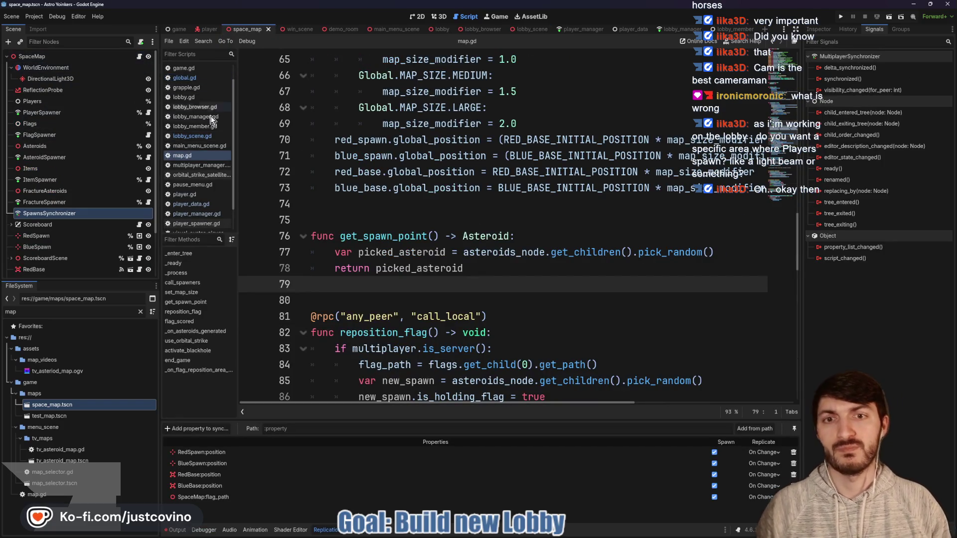
Scroll through the space_map scene's map.gd script.
scroll(384, 166, up, 2)
scroll(384, 165, up, 15)
scroll(384, 166, down, 6)
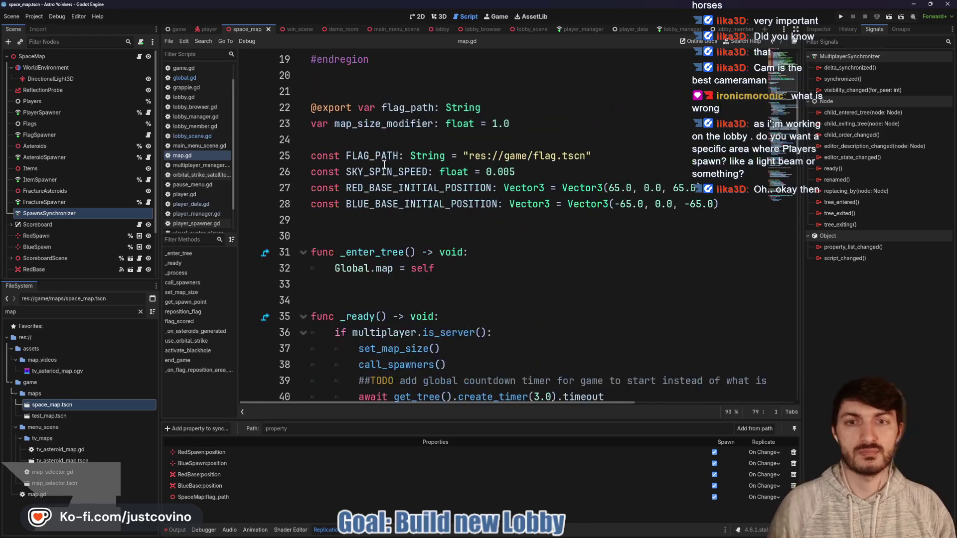
scroll(383, 162, down, 3)
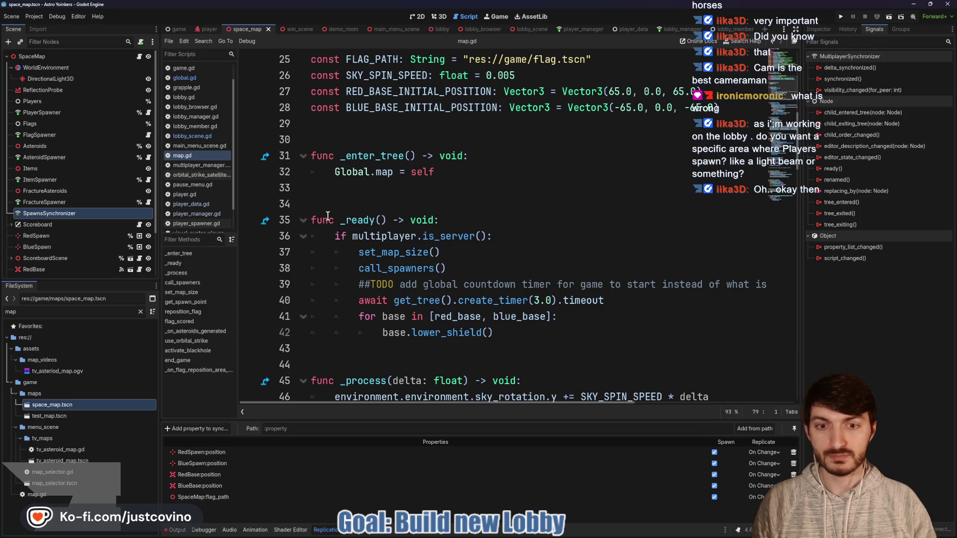
scroll(449, 296, down, 6)
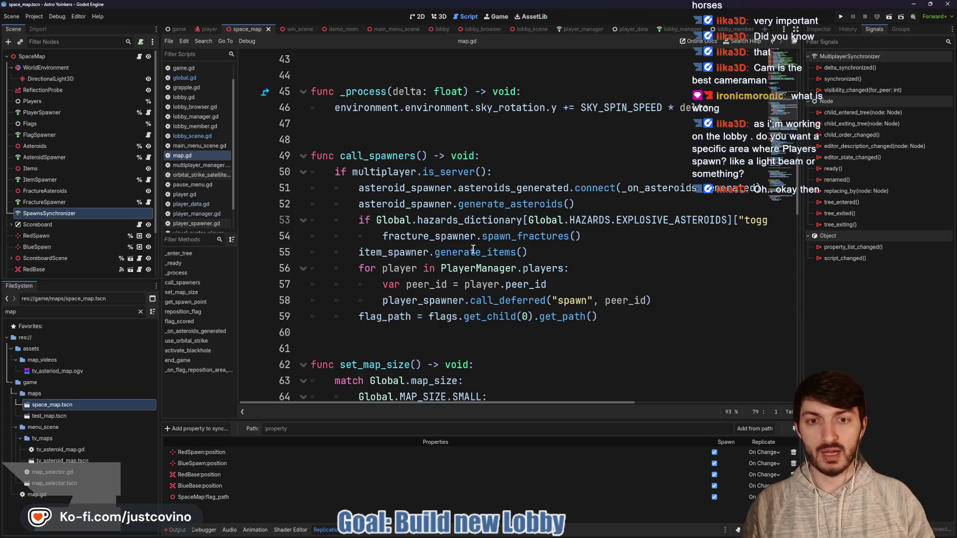
Jump to the player_spawner declaration and open the player spawner's script.
mouse_move(477, 270)
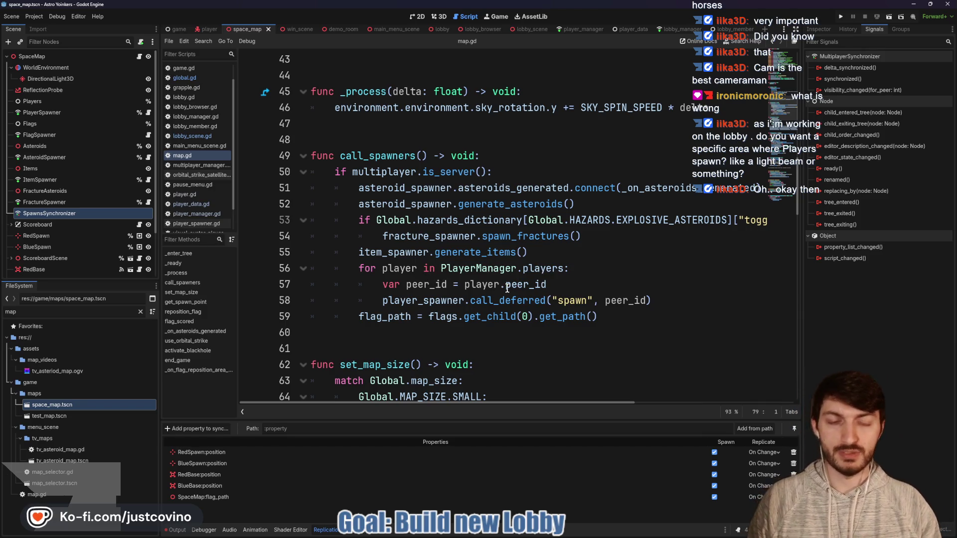
ctrl+click(435, 301)
scroll(441, 275, down, 10)
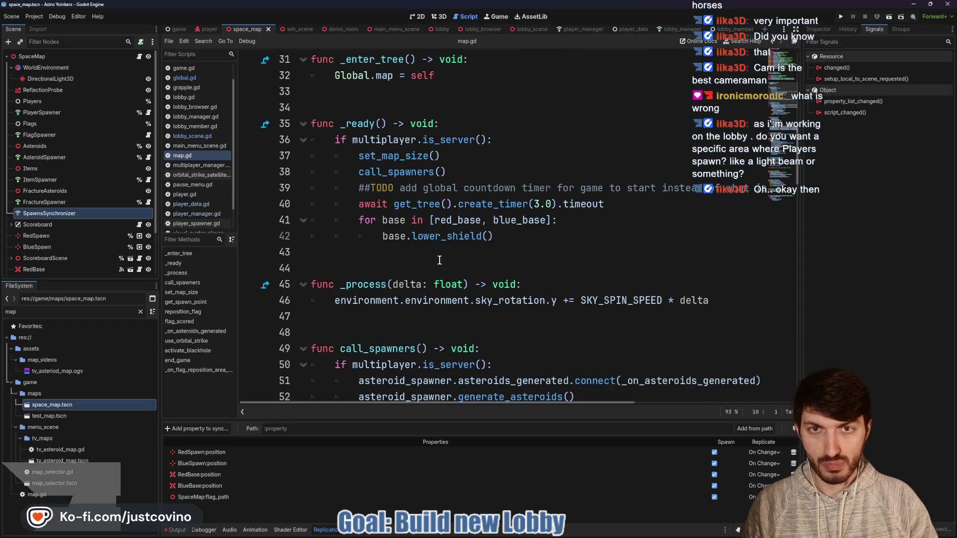
scroll(367, 198, down, 4)
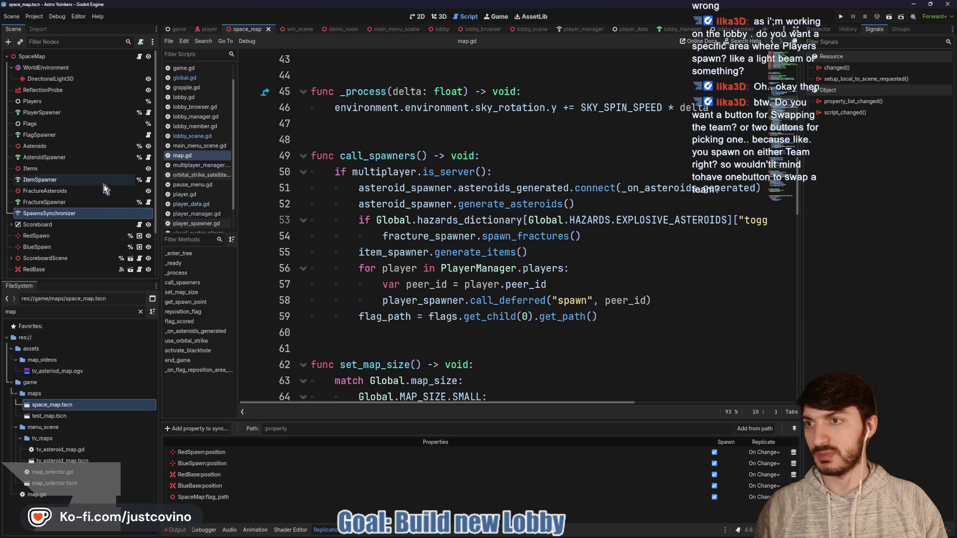
click(149, 112)
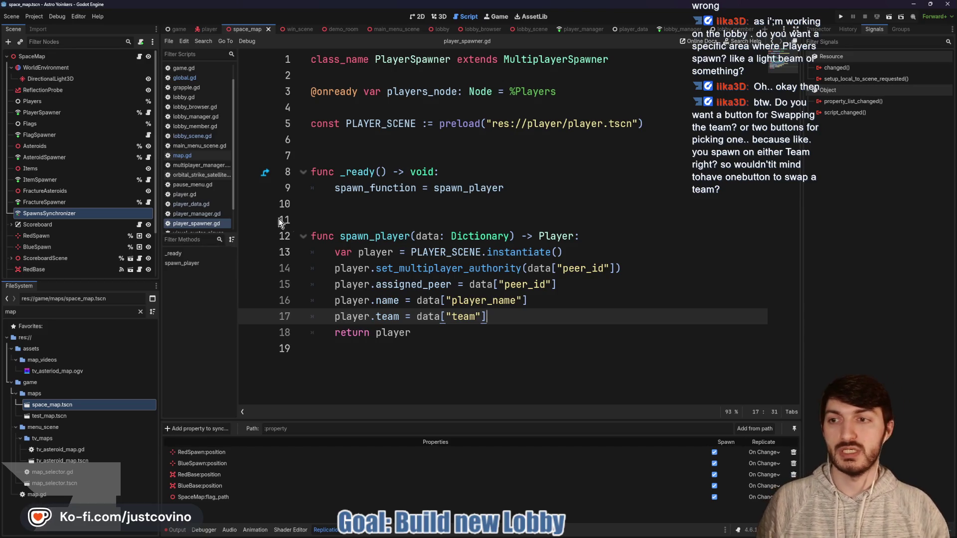
click(139, 57)
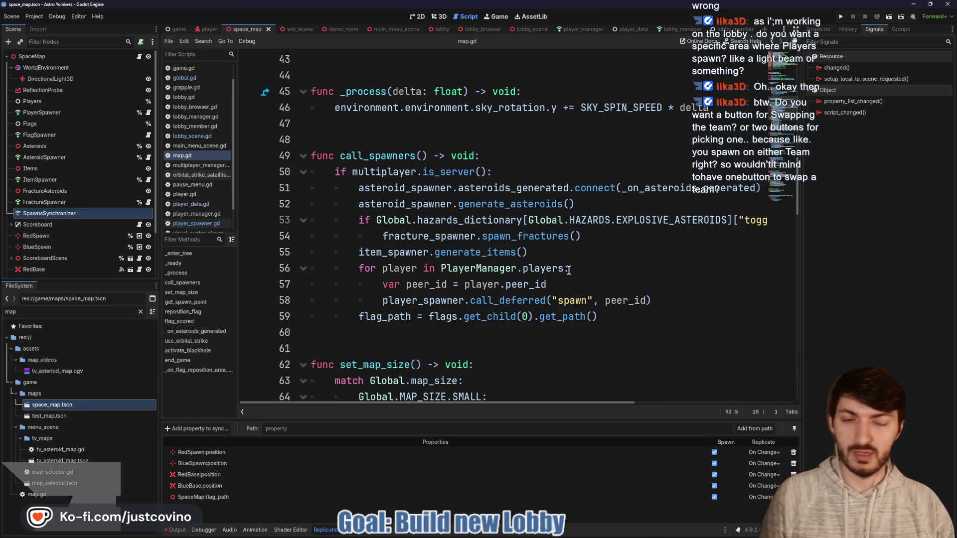
drag(239, 131, 313, 218)
drag(247, 149, 303, 206)
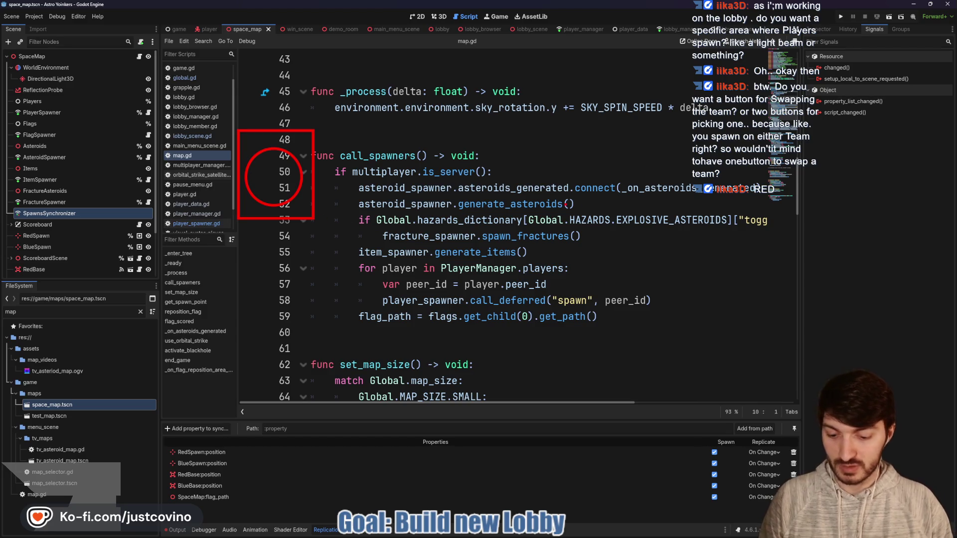
drag(519, 133, 651, 262)
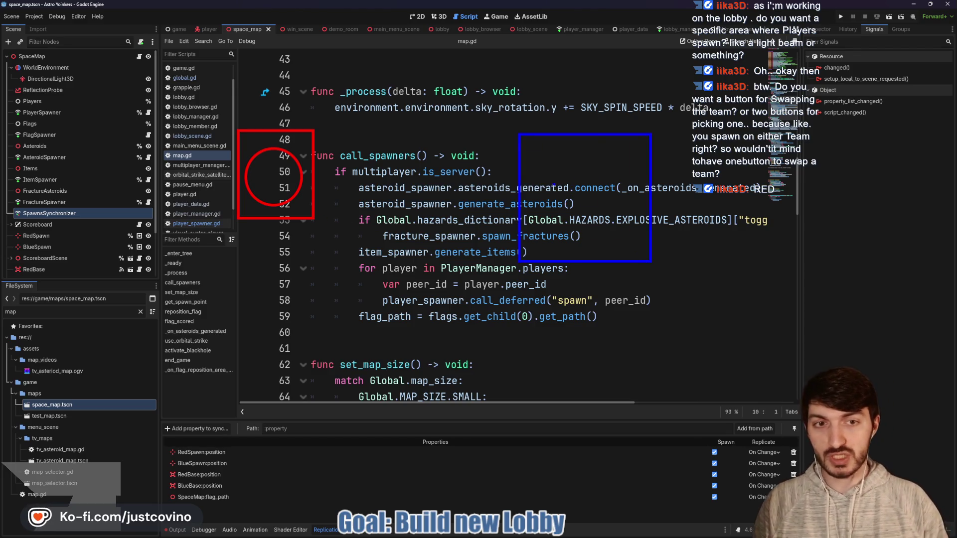
drag(533, 162, 624, 244)
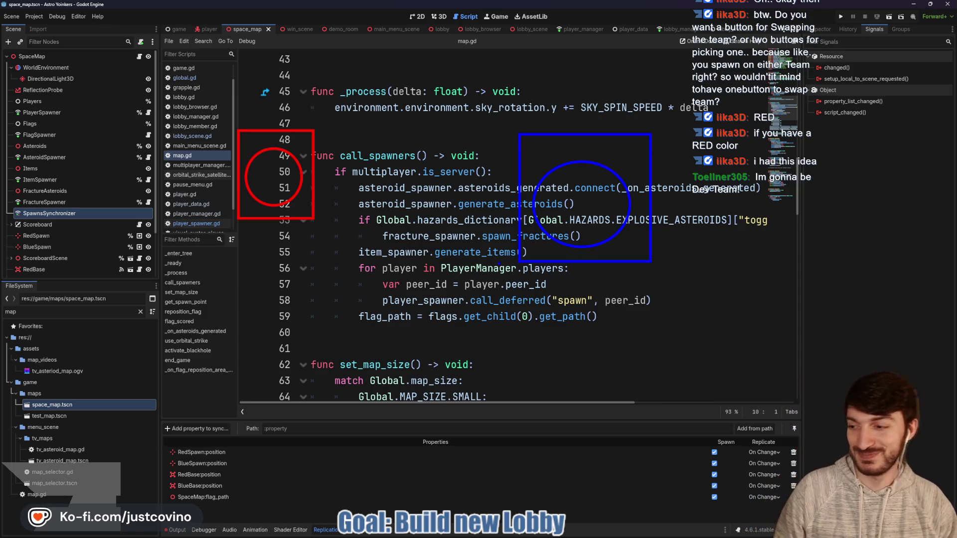
key(Escape)
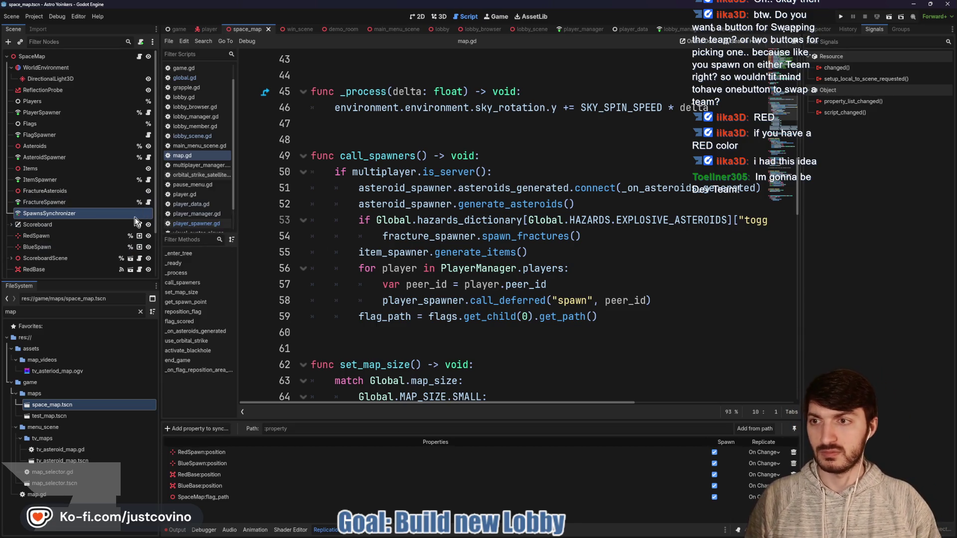
click(148, 112)
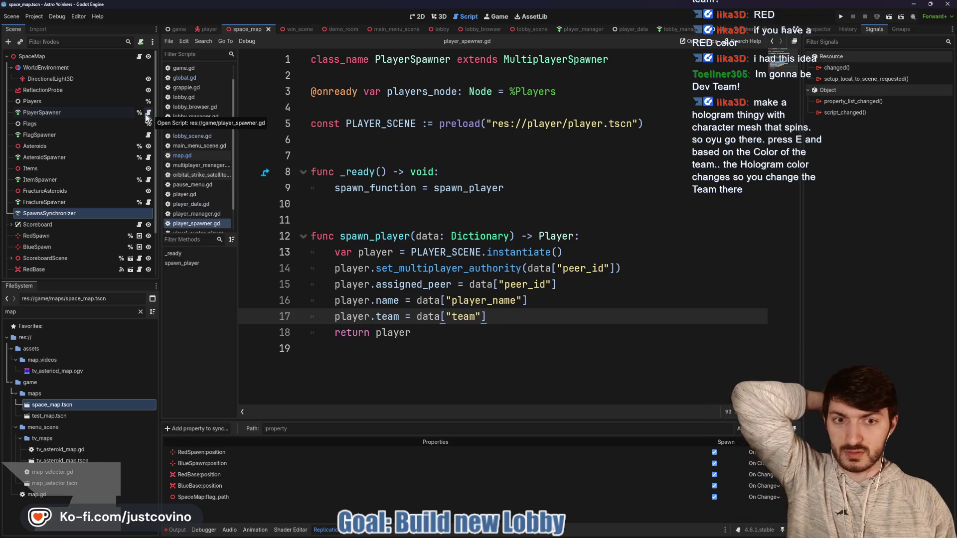
click(140, 57)
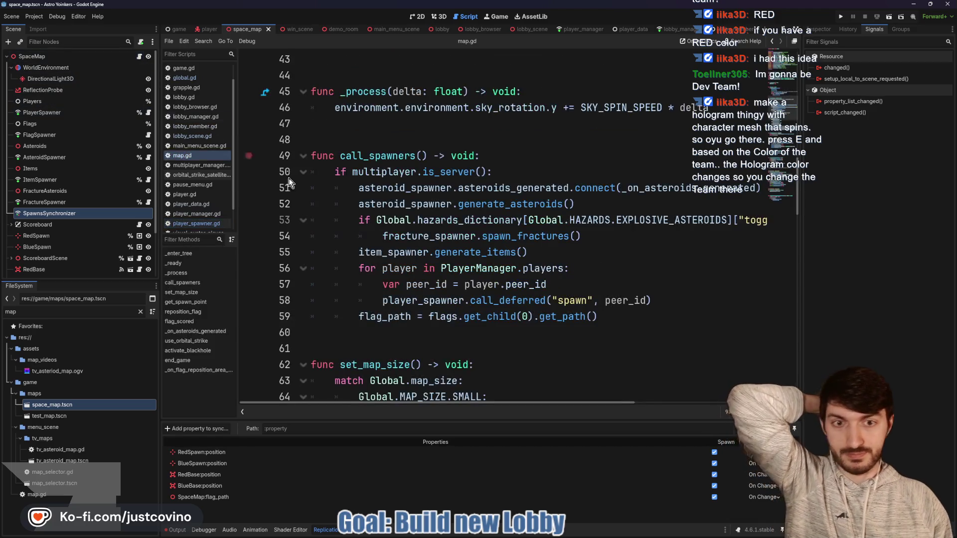
Rewrite line 57 as var data_dict = player.generate_data_dictionary().
mouse_move(549, 285)
mouse_down()
mouse_move(463, 270)
mouse_move(445, 293)
mouse_move(407, 288)
mouse_up()
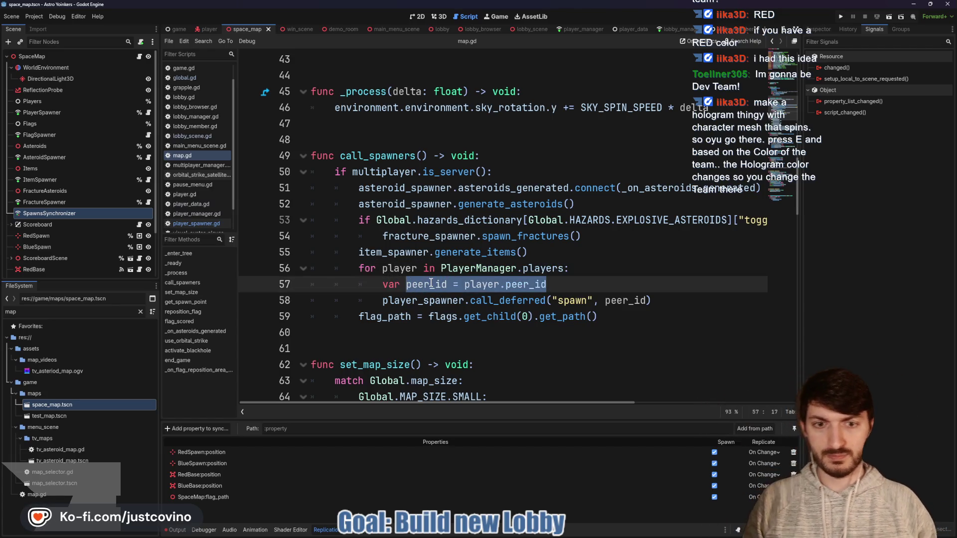
text(da)
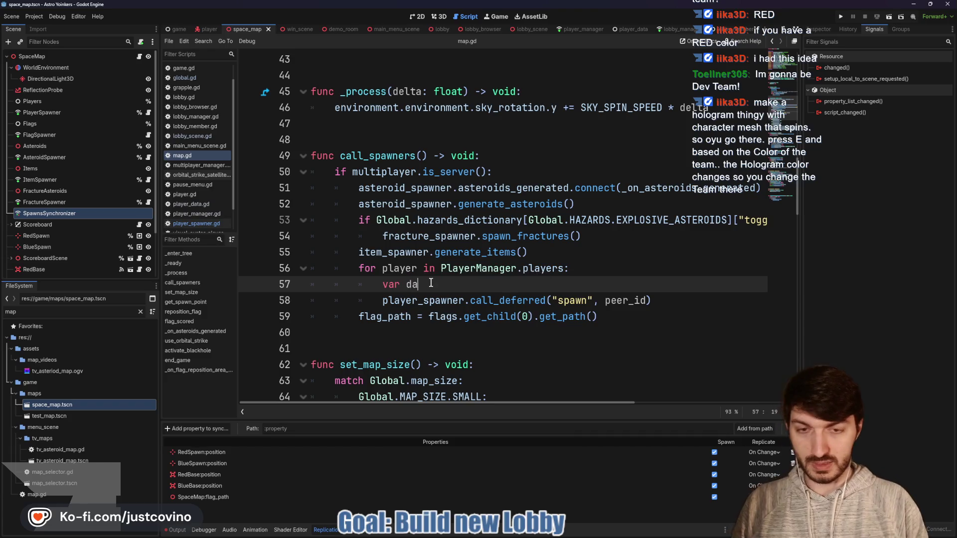
text(ta_dict)
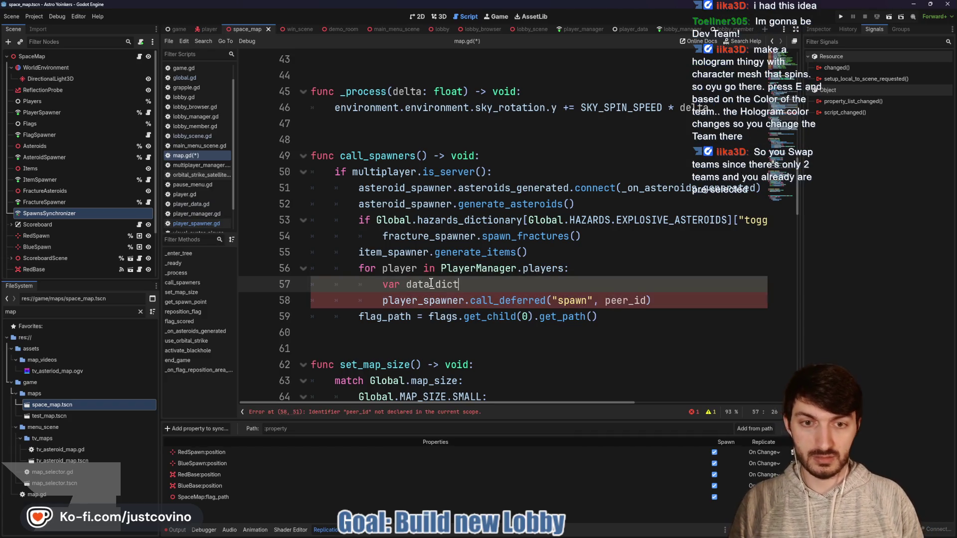
text( = )
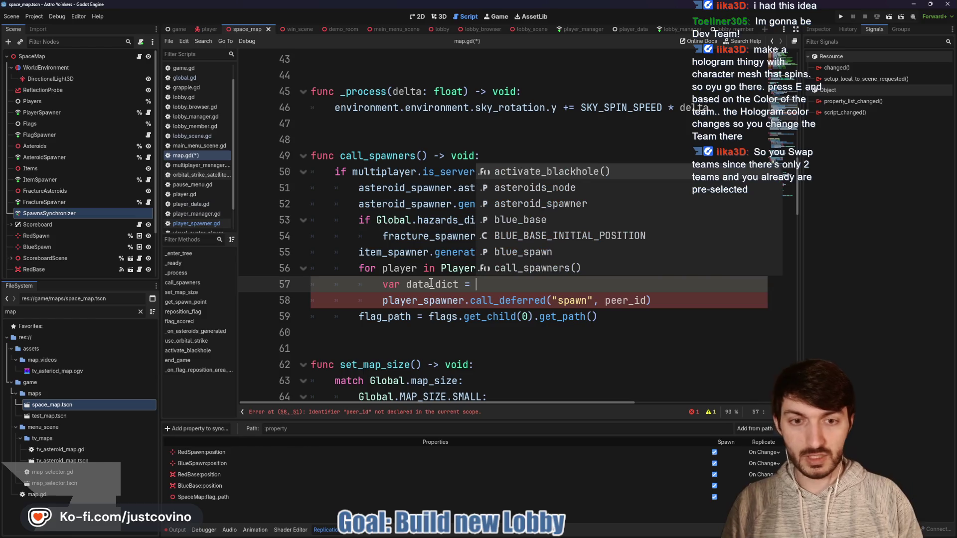
text(player.gene)
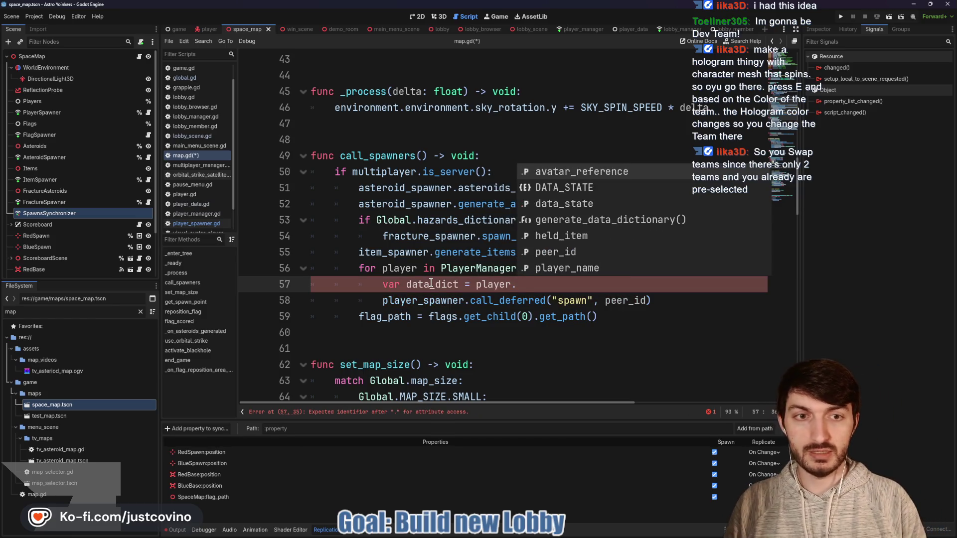
key(Return)
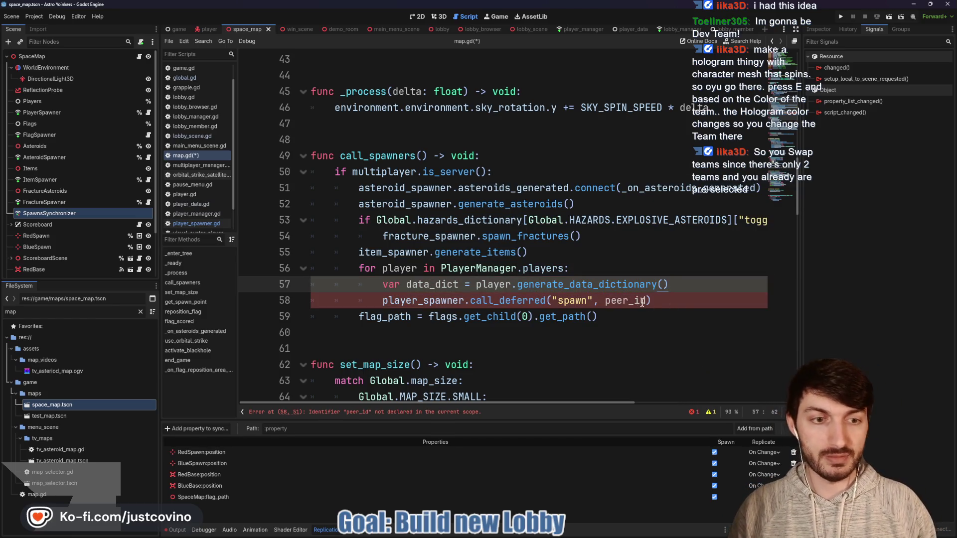
Pass data_dict instead of peer_id to the deferred spawn call and save the script.
drag(647, 300, 605, 300)
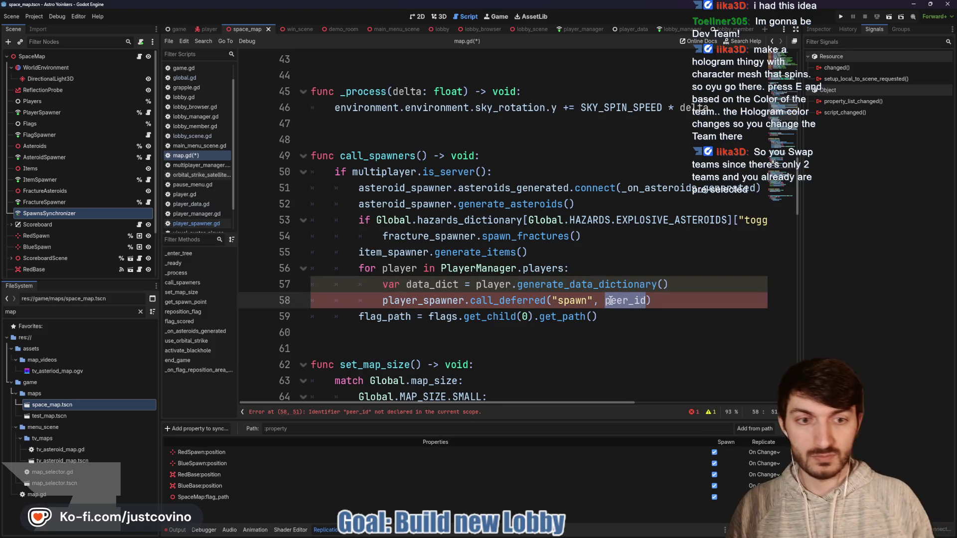
text(data)
key(Return)
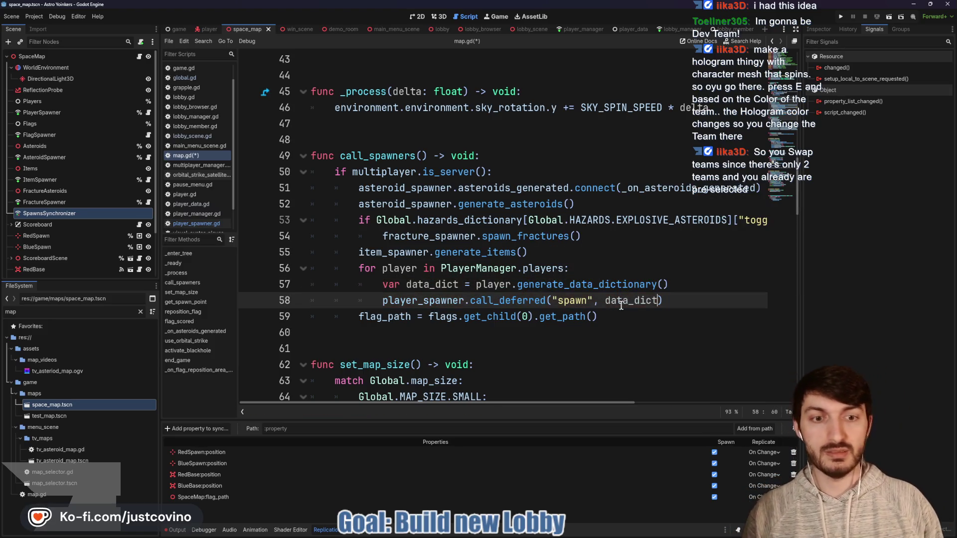
key(Down)
key(ctrl+s)
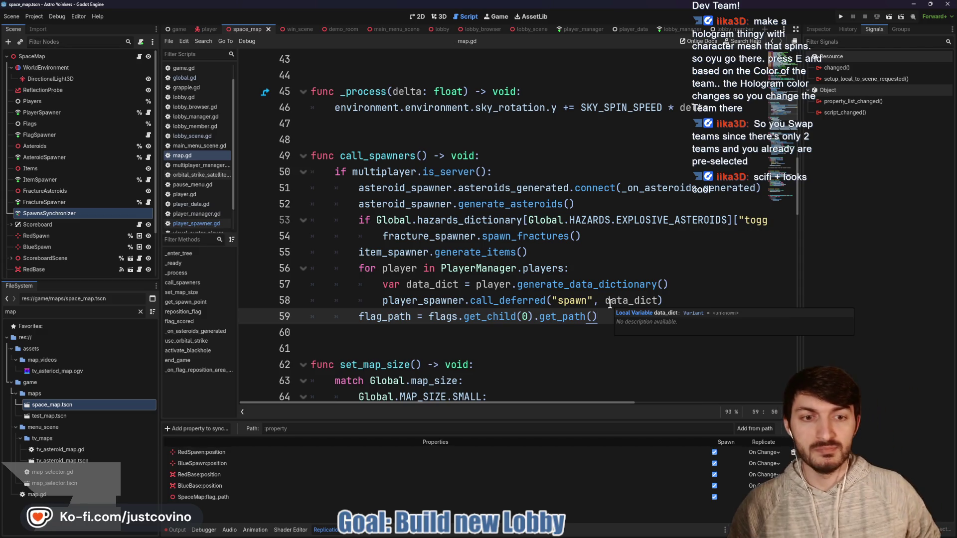
Save the scene with the caret at the end of line 55.
key(ctrl+s)
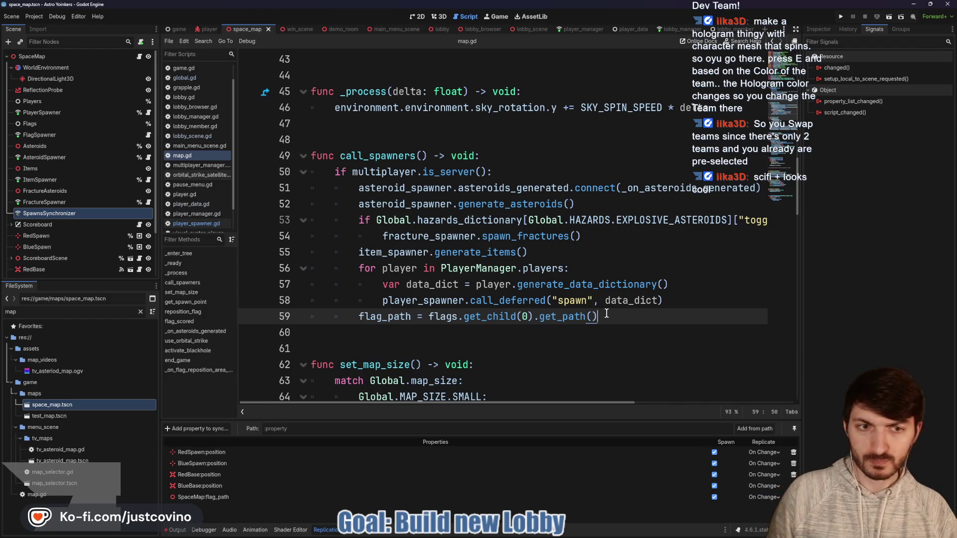
click(608, 253)
key(ctrl+s)
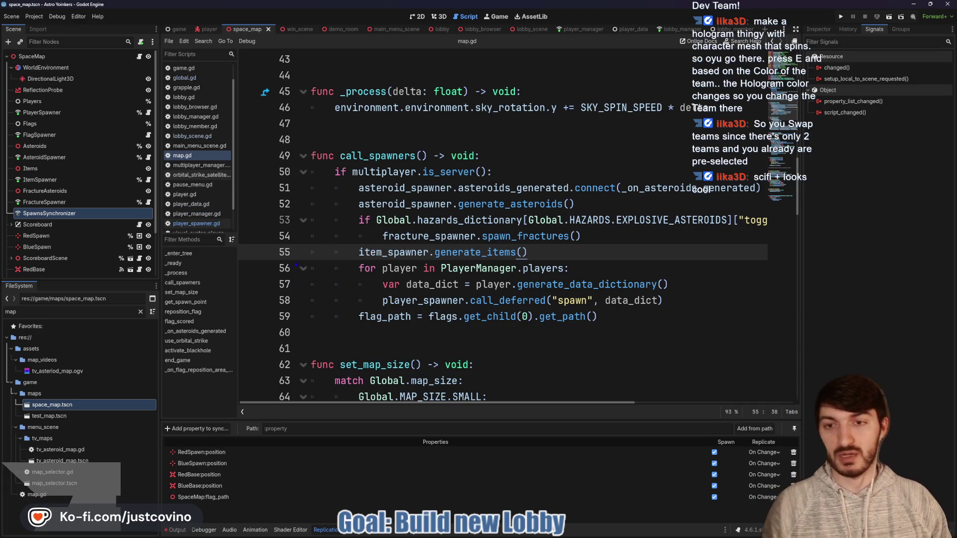
Draw freehand annotations around lines 53–58 to point out the spawn code, then clear them.
drag(282, 266, 312, 276)
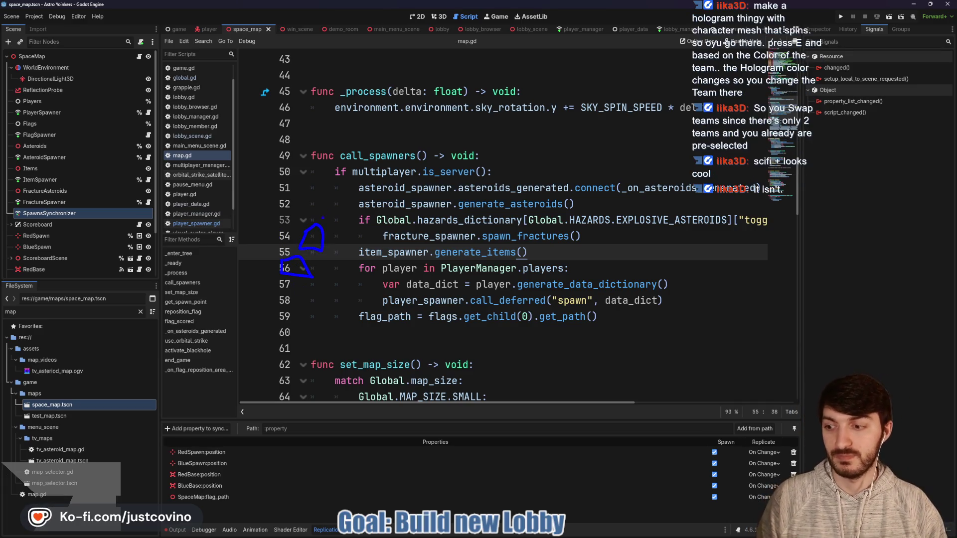
drag(332, 205, 318, 206)
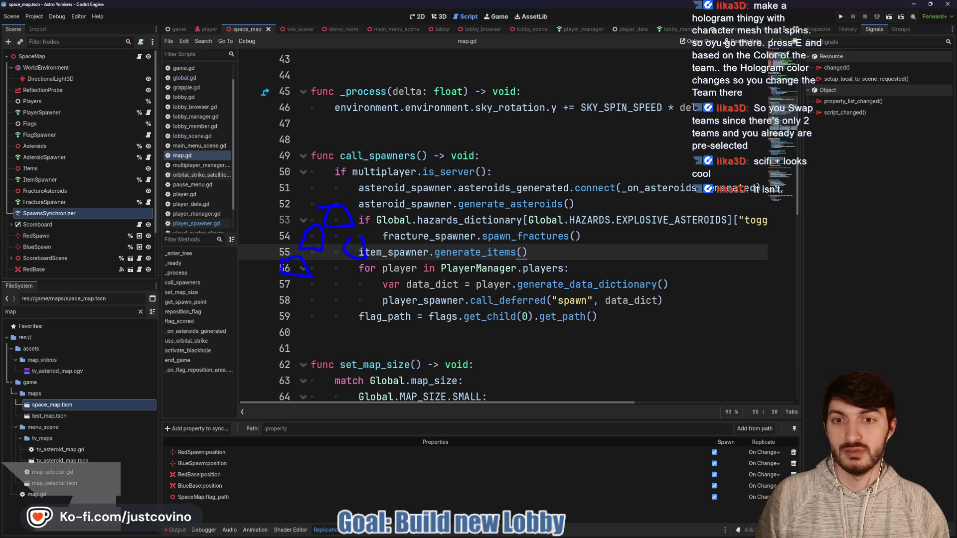
drag(345, 247, 340, 261)
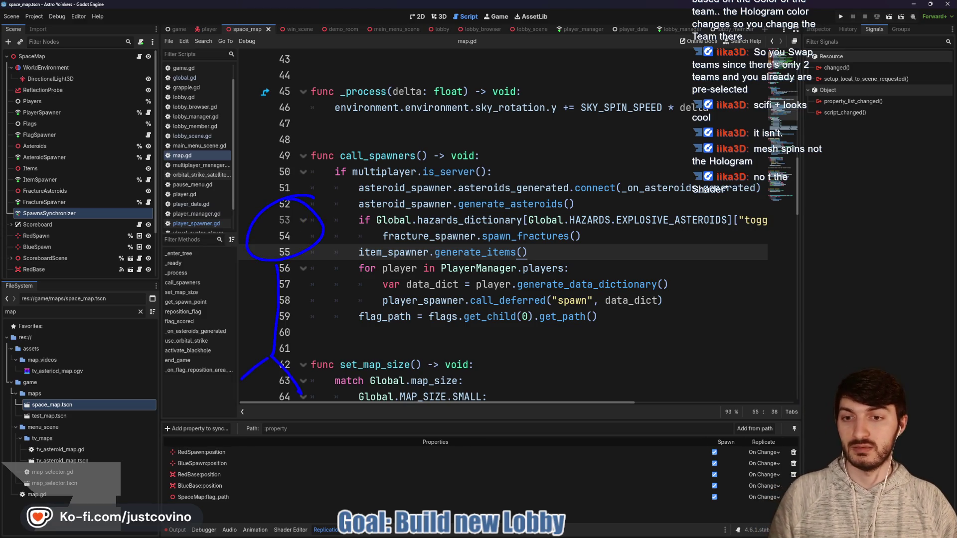
drag(245, 303, 316, 302)
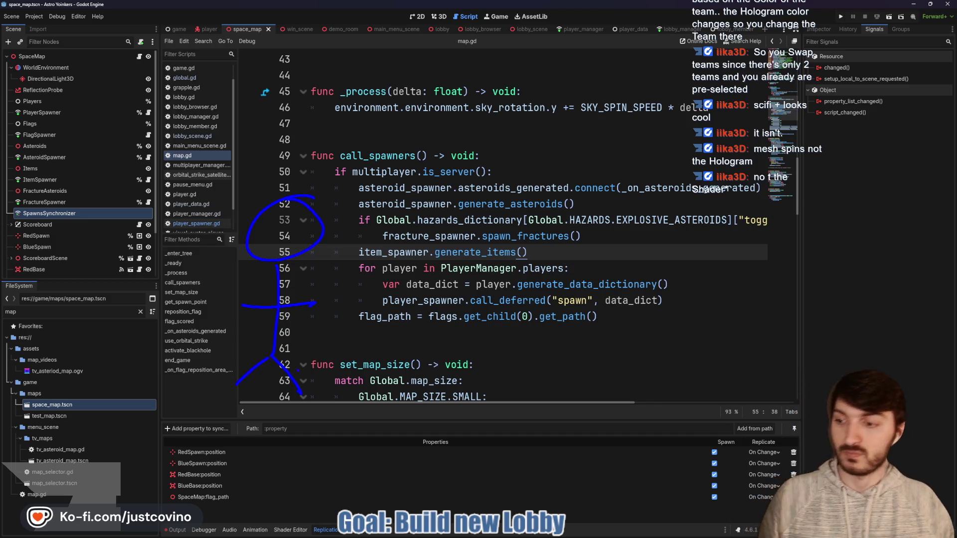
key(Escape)
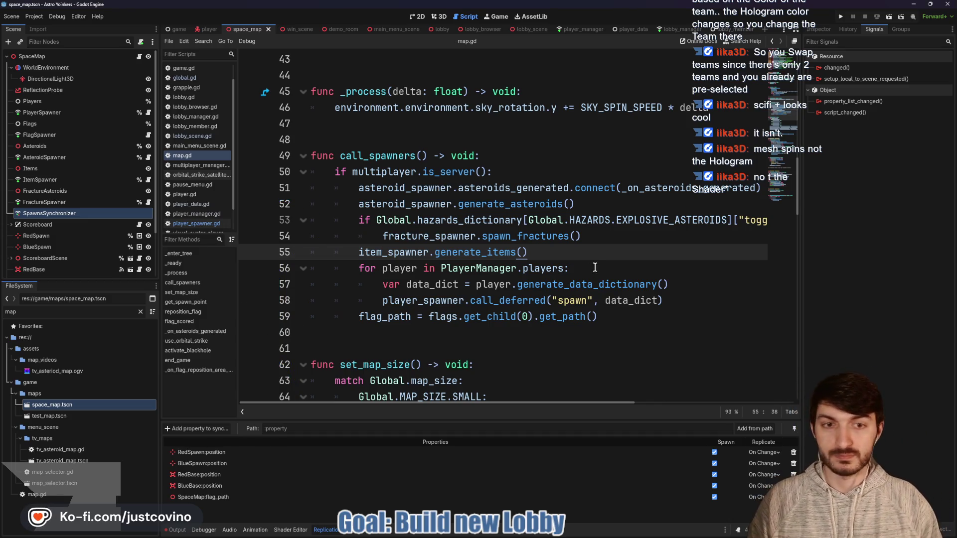
Save again and run the project to launch the debug game instances.
click(595, 268)
key(ctrl+s)
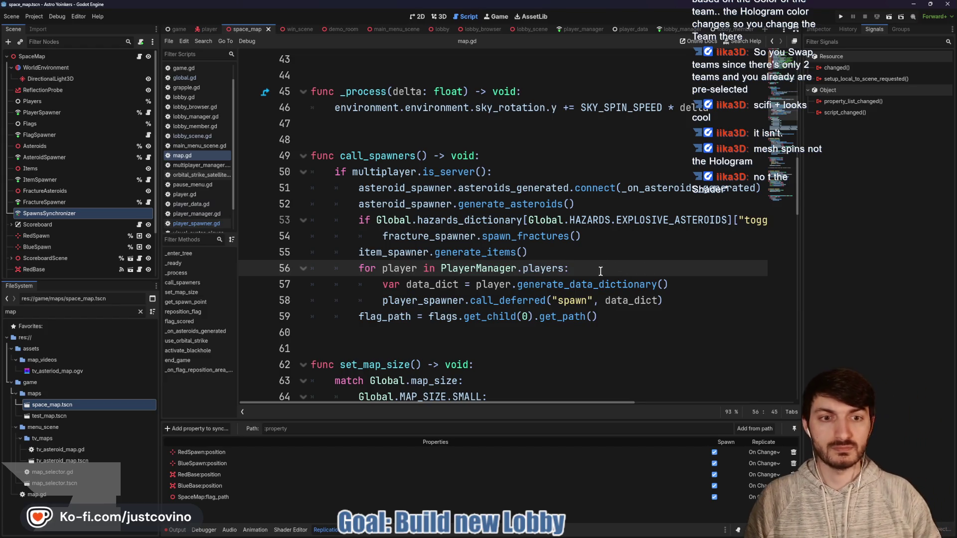
click(840, 19)
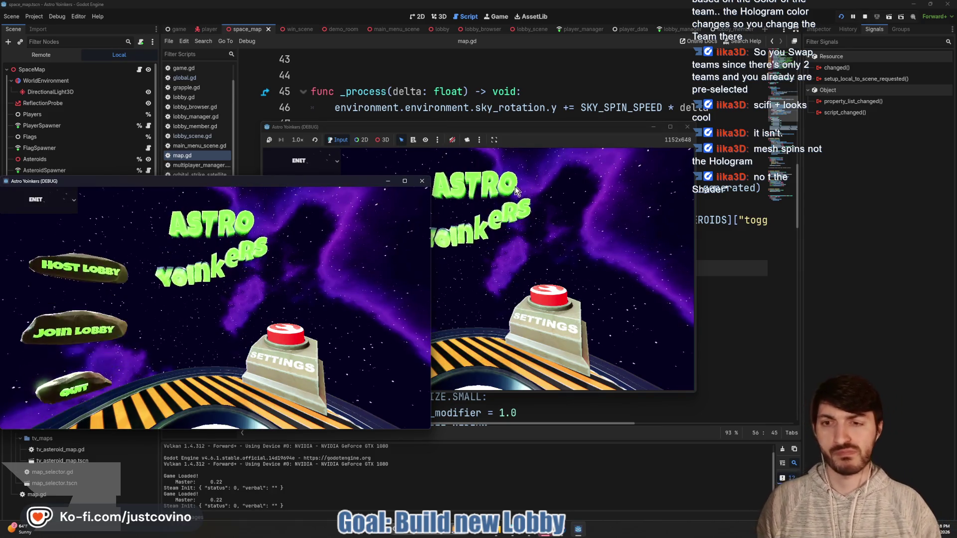
Arrange the two game windows side by side, host a lobby on the left, join from the right.
drag(292, 181, 739, 155)
drag(587, 128, 321, 148)
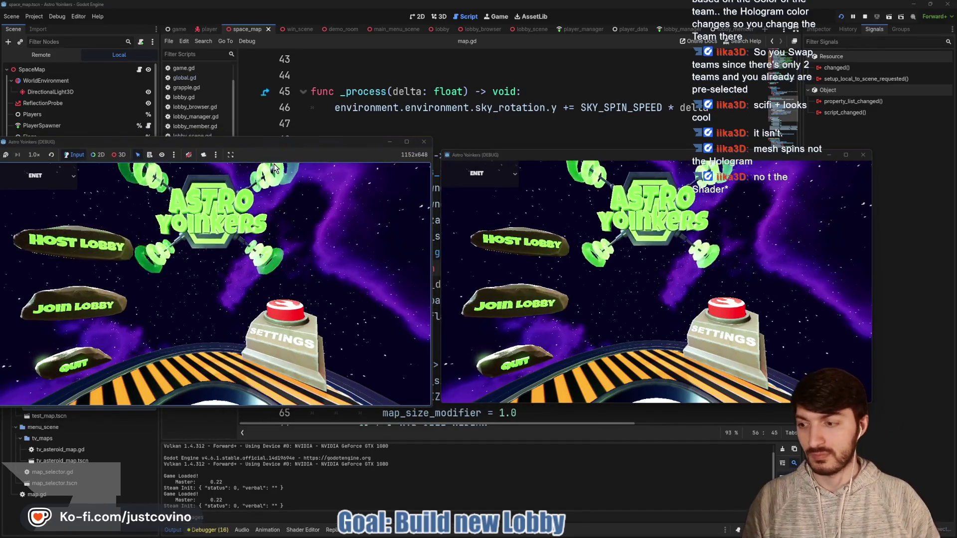
click(114, 257)
click(222, 235)
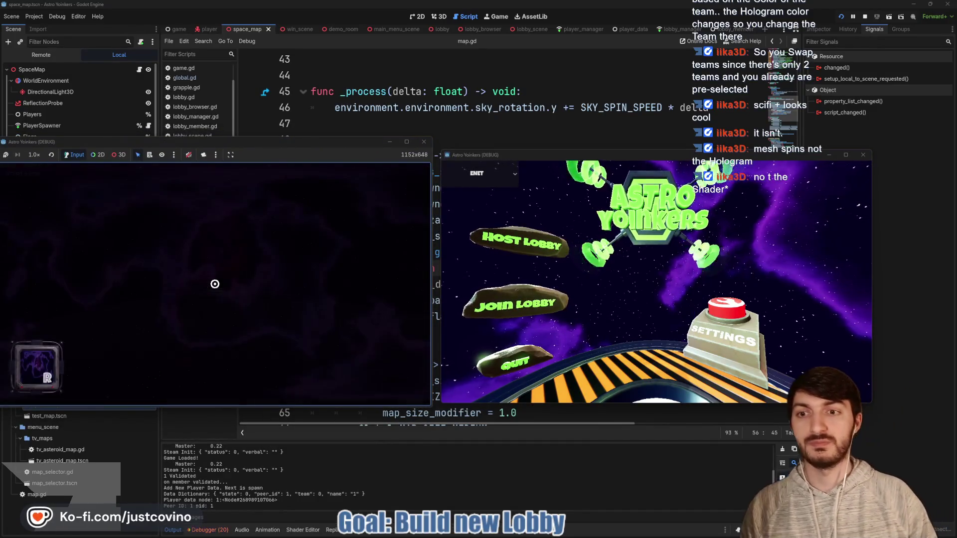
click(537, 297)
click(662, 208)
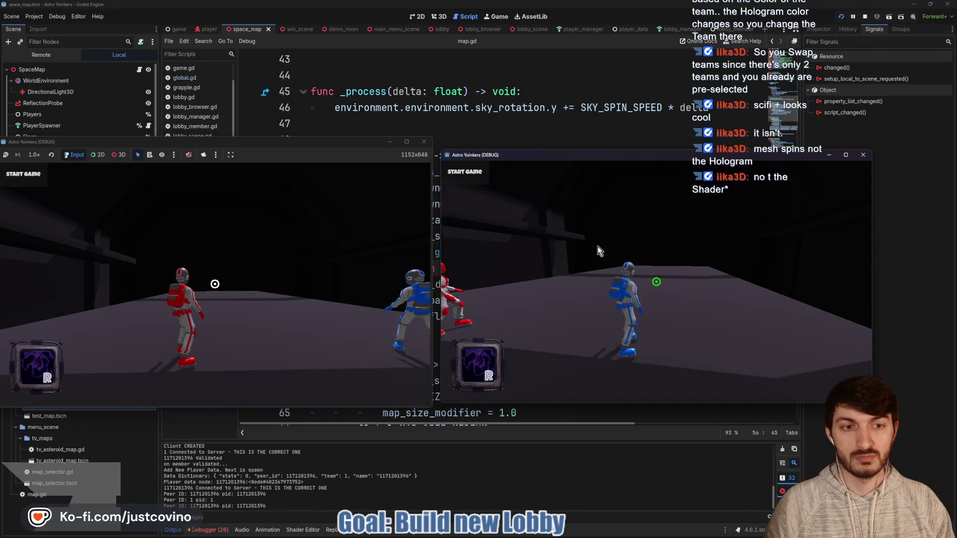
Bring the host window back to front and fire the grapple beam in the lobby.
mouse_move(523, 535)
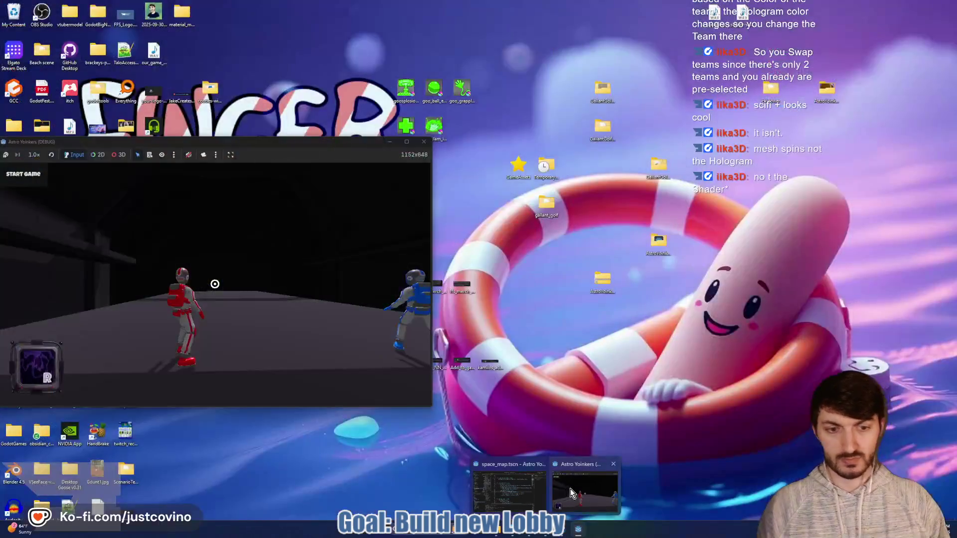
click(531, 491)
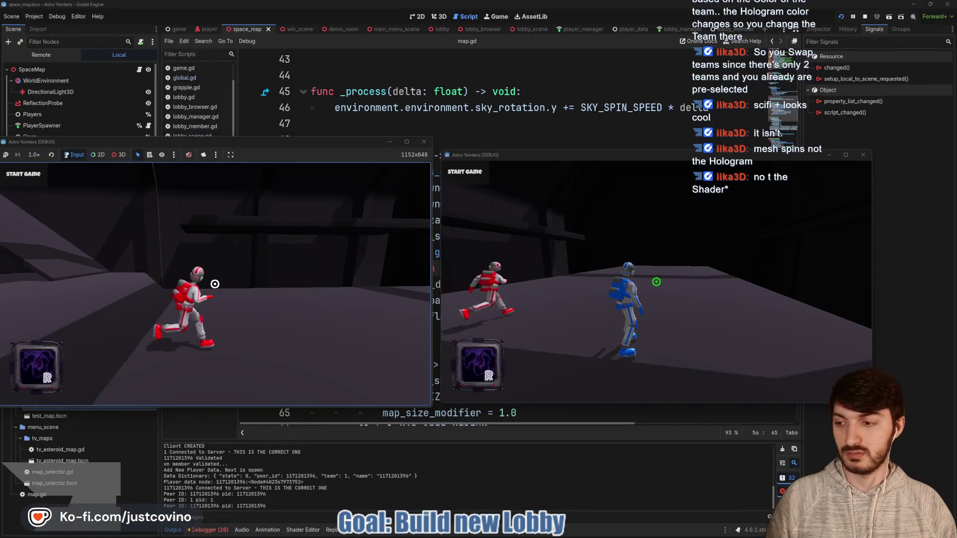
click(60, 209)
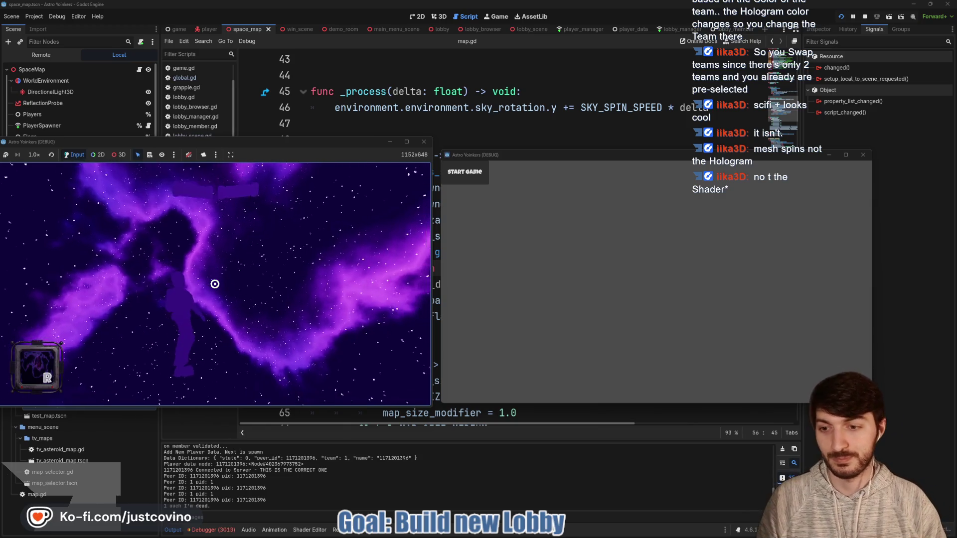
Fly the host player off the red platform, grapple four asteroids, check the client, then stop the game.
key(w)
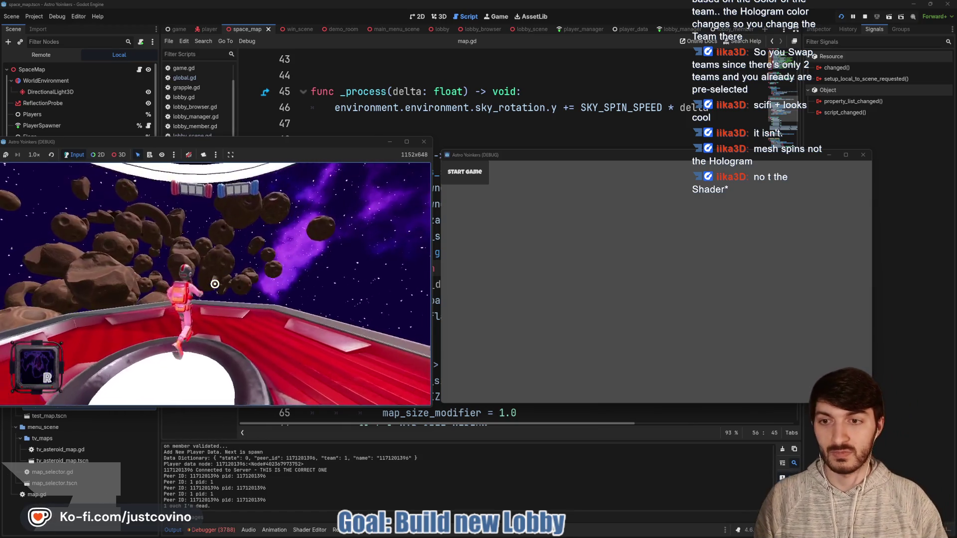
click(215, 284)
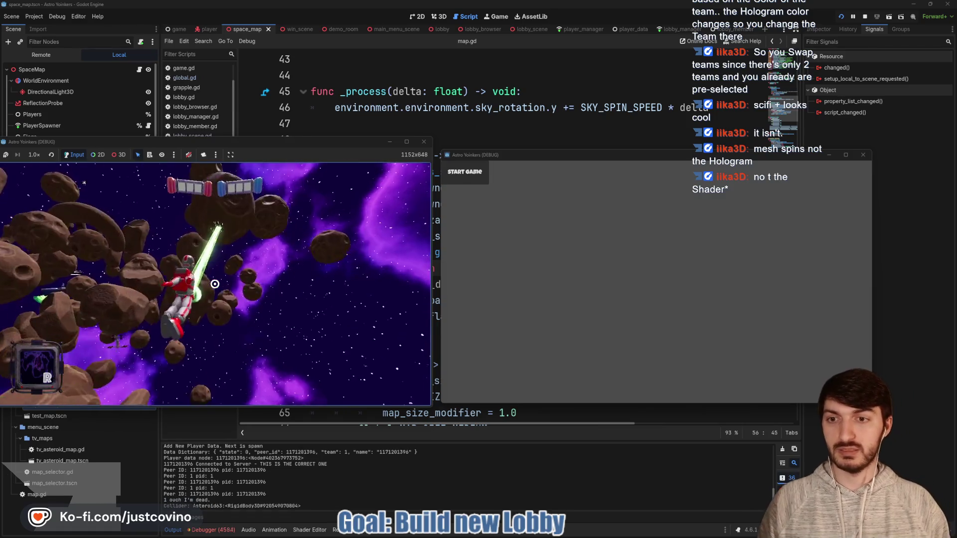
click(214, 284)
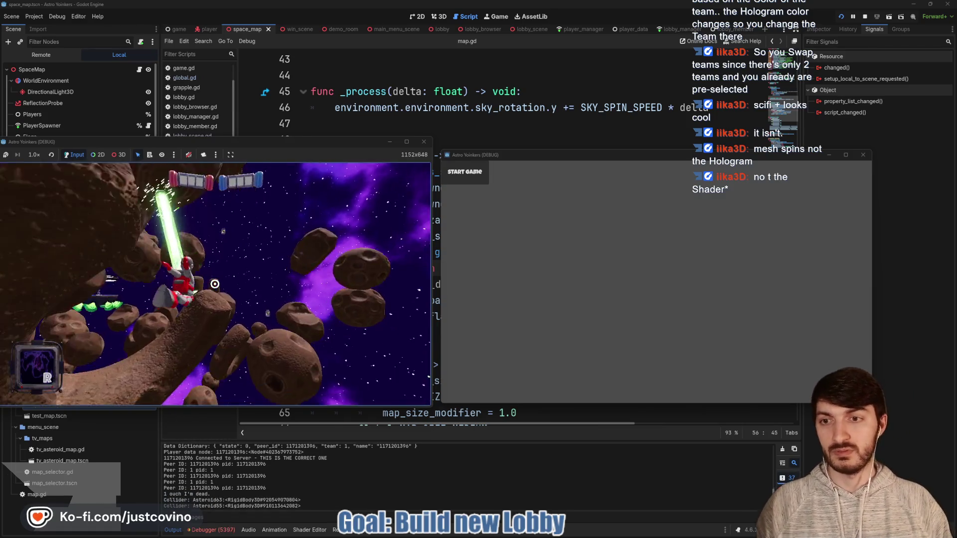
click(215, 284)
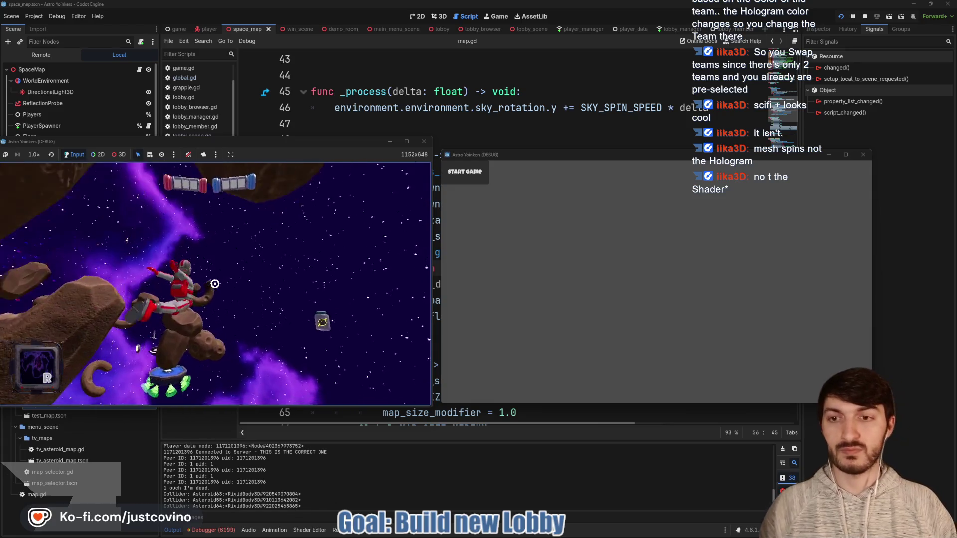
click(215, 284)
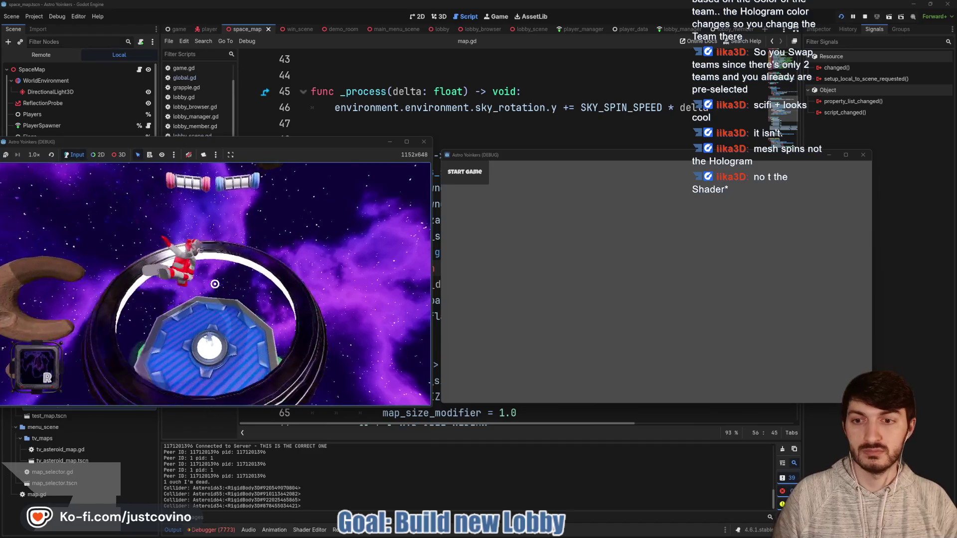
click(527, 274)
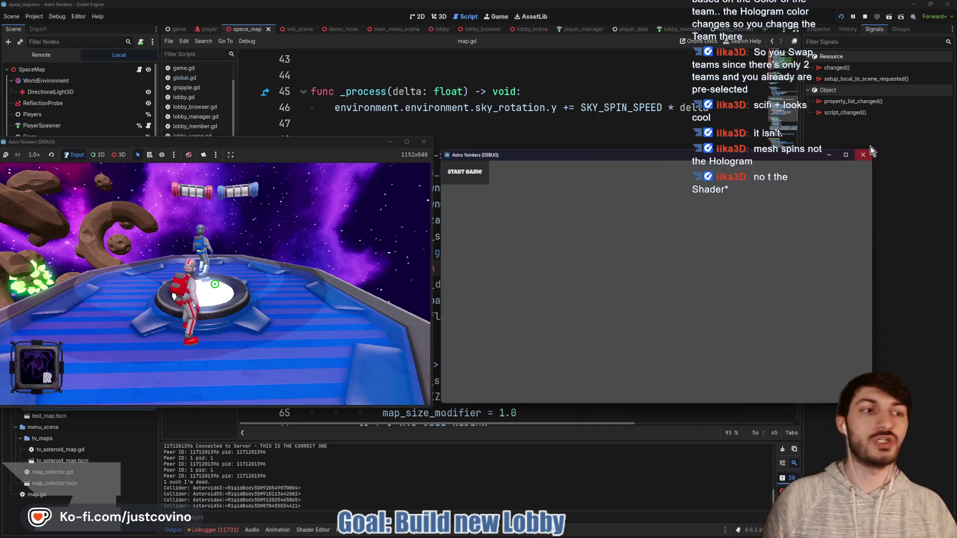
click(867, 18)
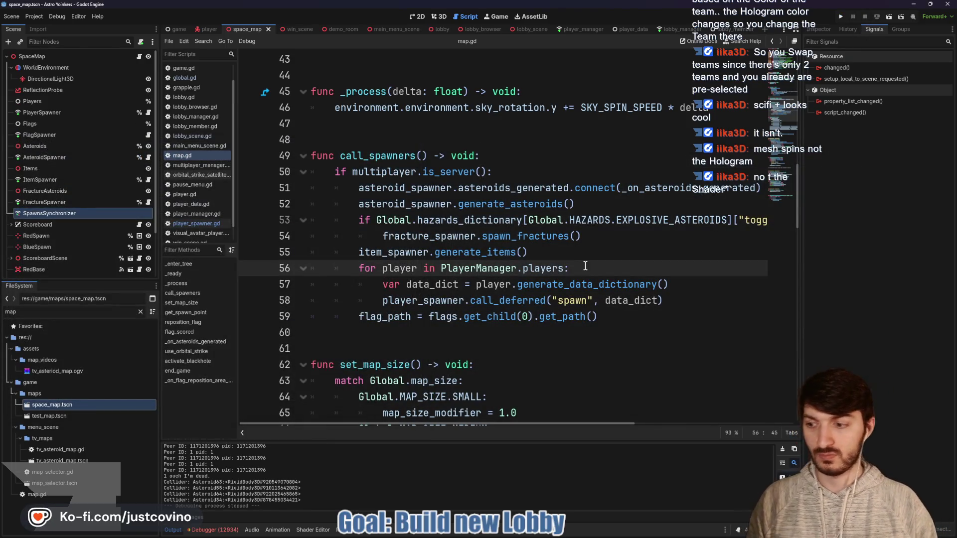
Save the scene and view Session 2's errors in the Debugger.
key(ctrl+s)
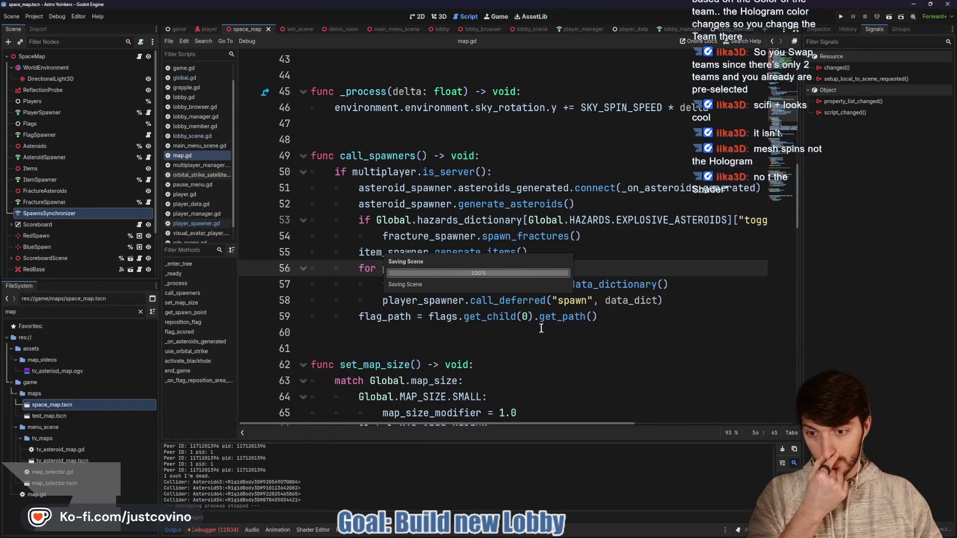
click(212, 530)
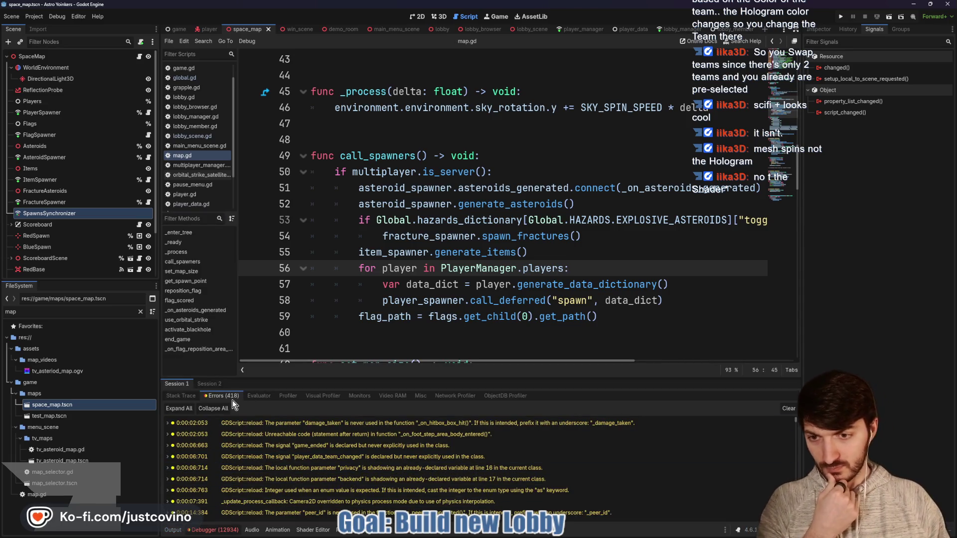
click(209, 383)
Scroll through the spawner-is-null and cache errors, then clear the list.
scroll(378, 439, down, 5)
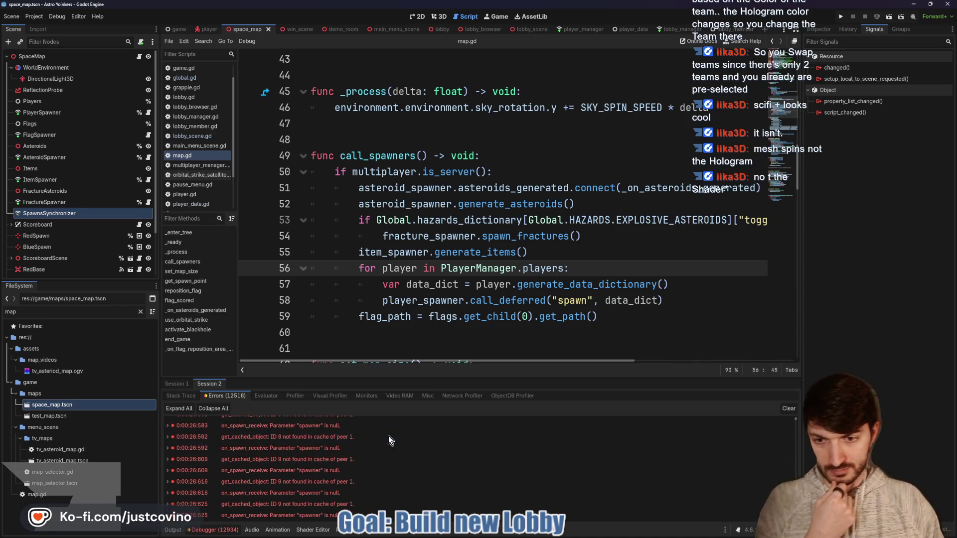
scroll(388, 437, down, 10)
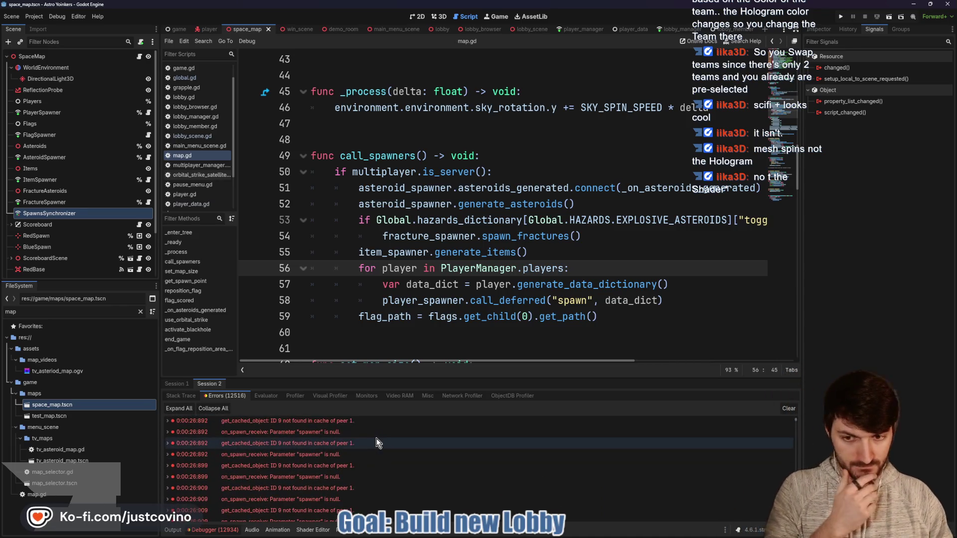
scroll(375, 441, down, 5)
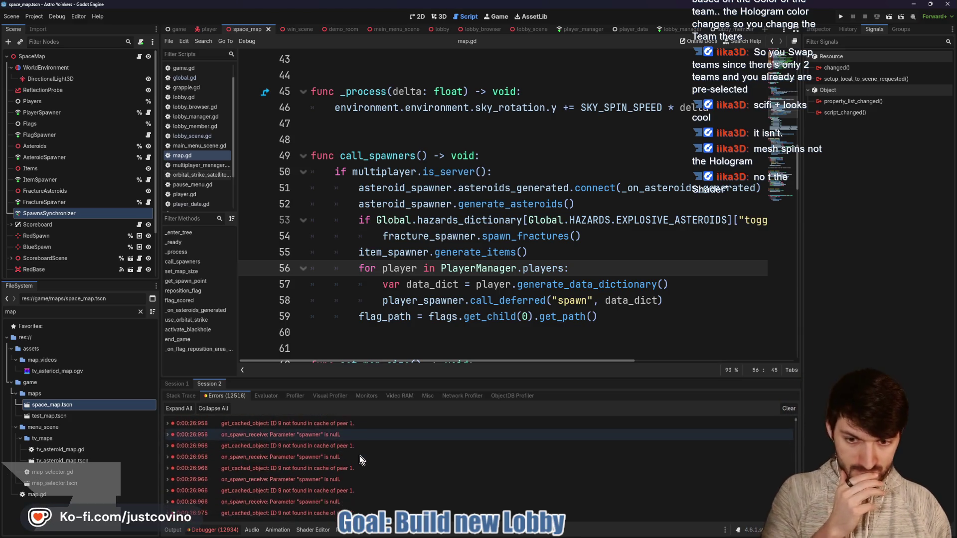
scroll(359, 456, down, 5)
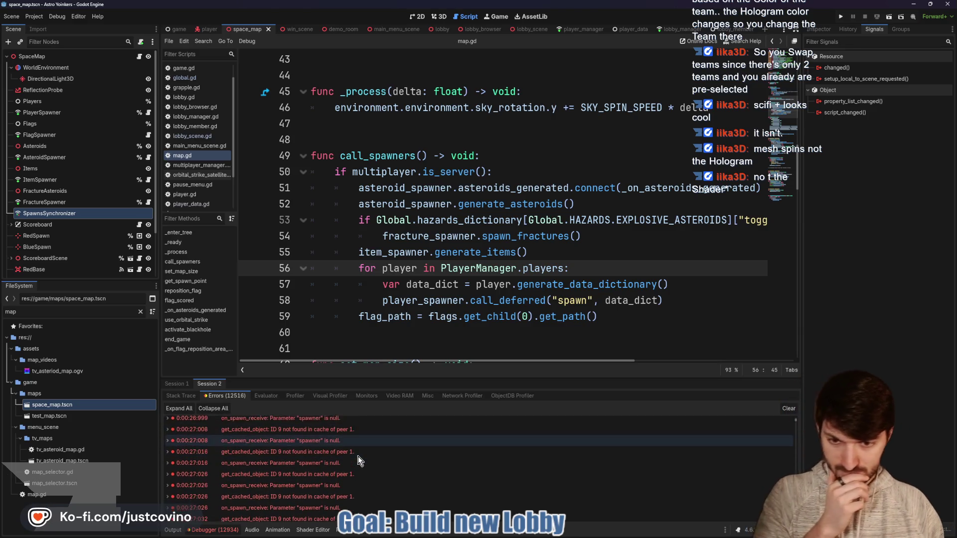
scroll(351, 455, down, 5)
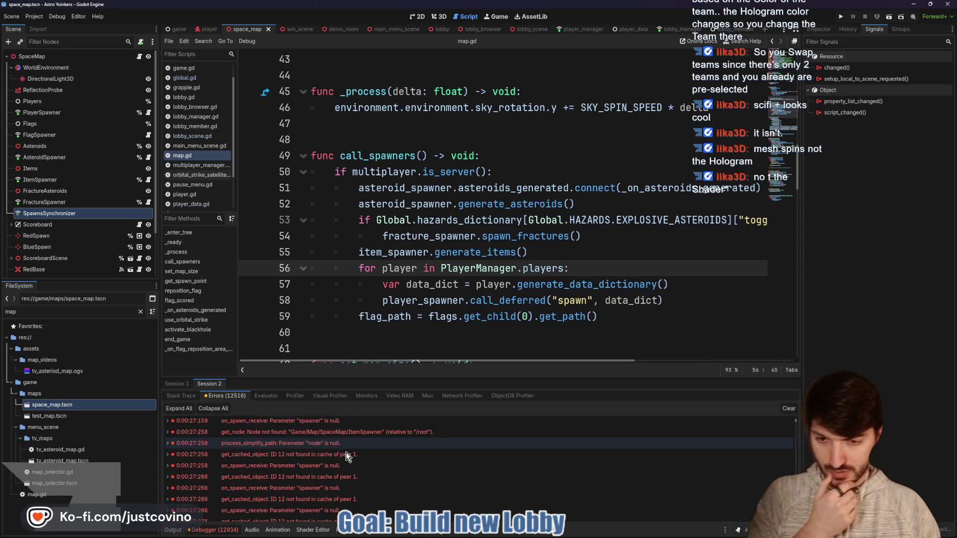
scroll(348, 456, down, 3)
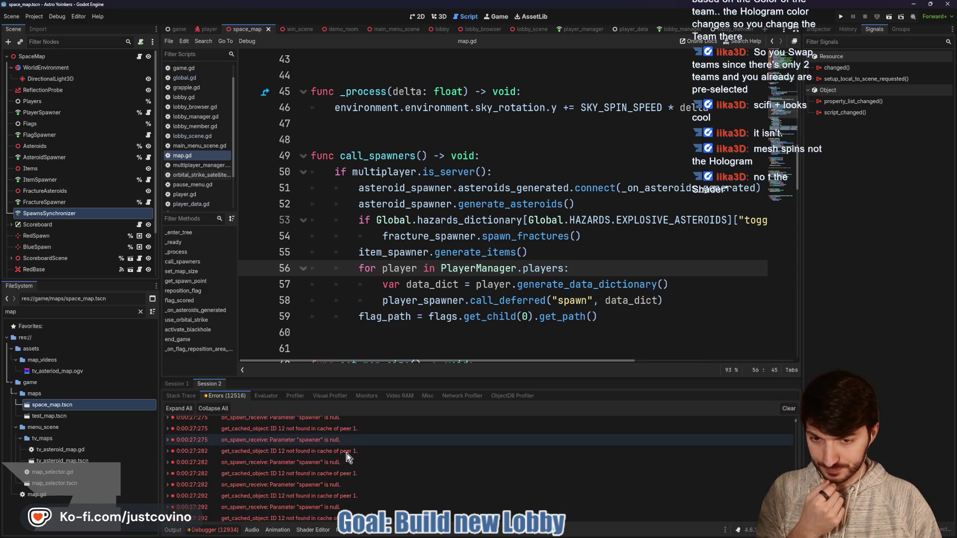
scroll(348, 456, down, 8)
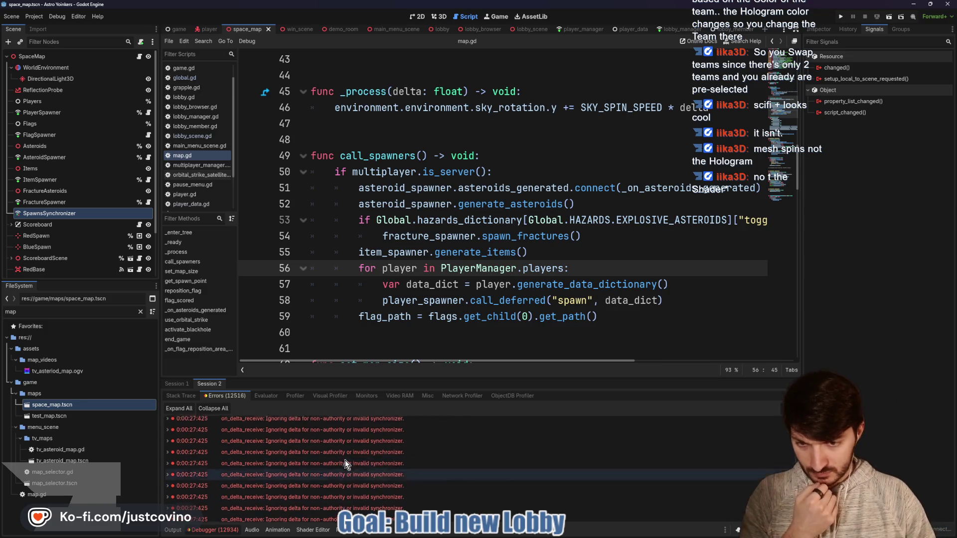
scroll(345, 461, down, 3)
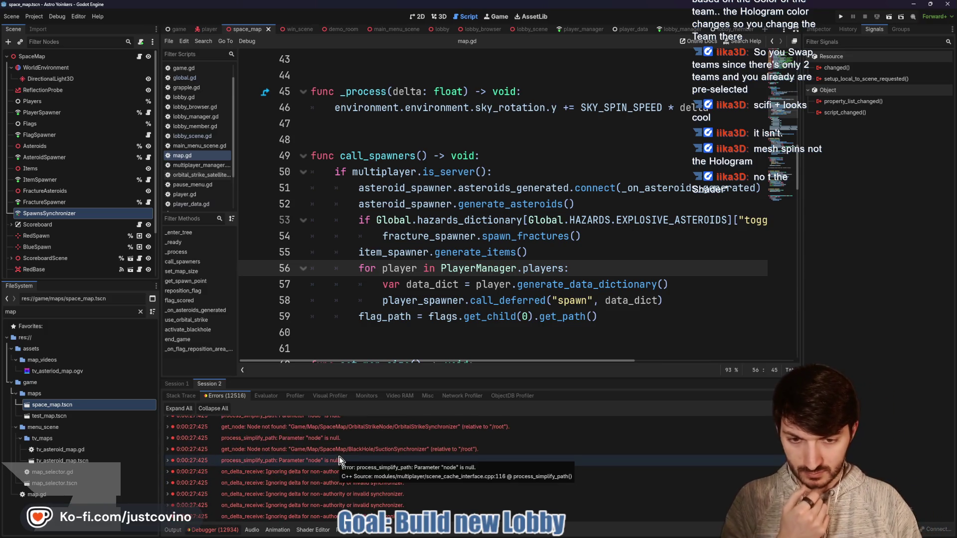
click(785, 411)
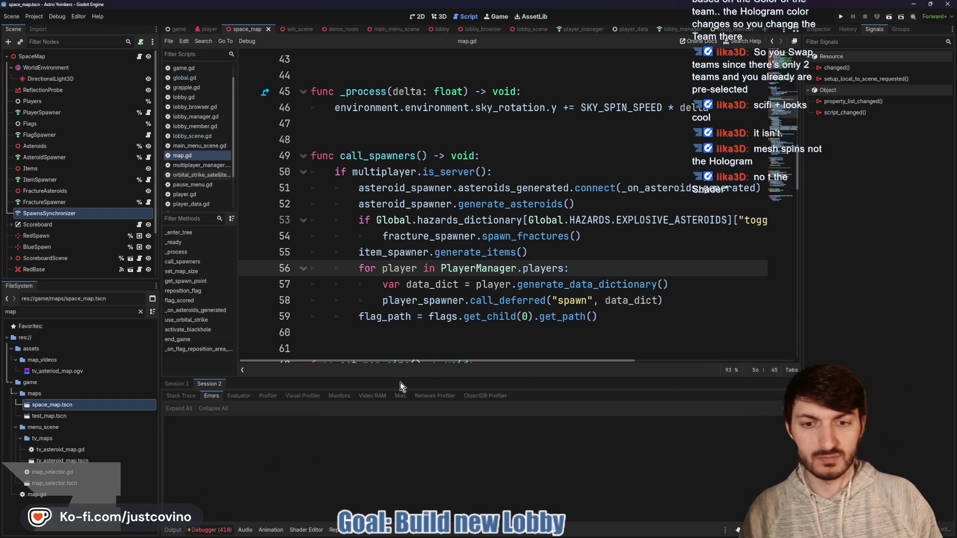
Enlarge the code editor and save map.gd.
drag(362, 379, 369, 416)
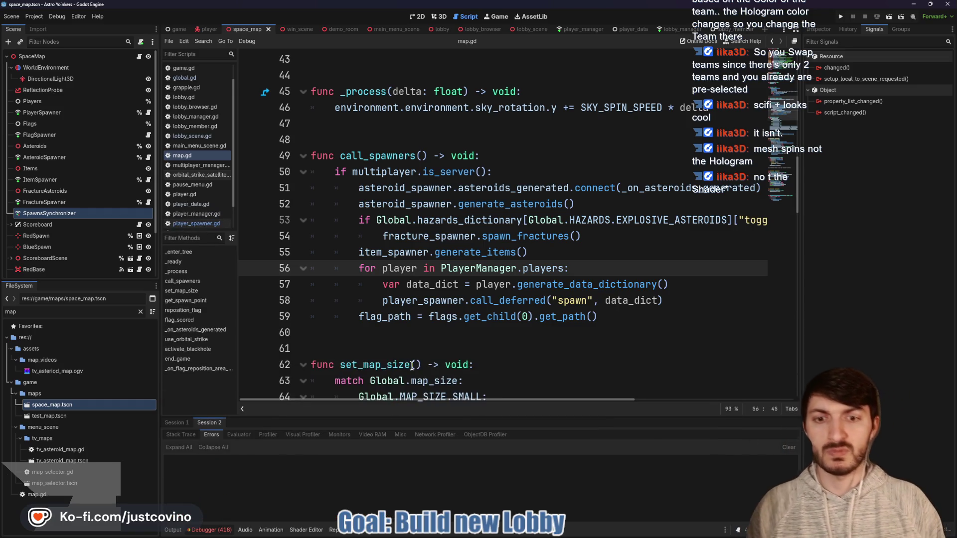
click(400, 345)
key(ctrl+s)
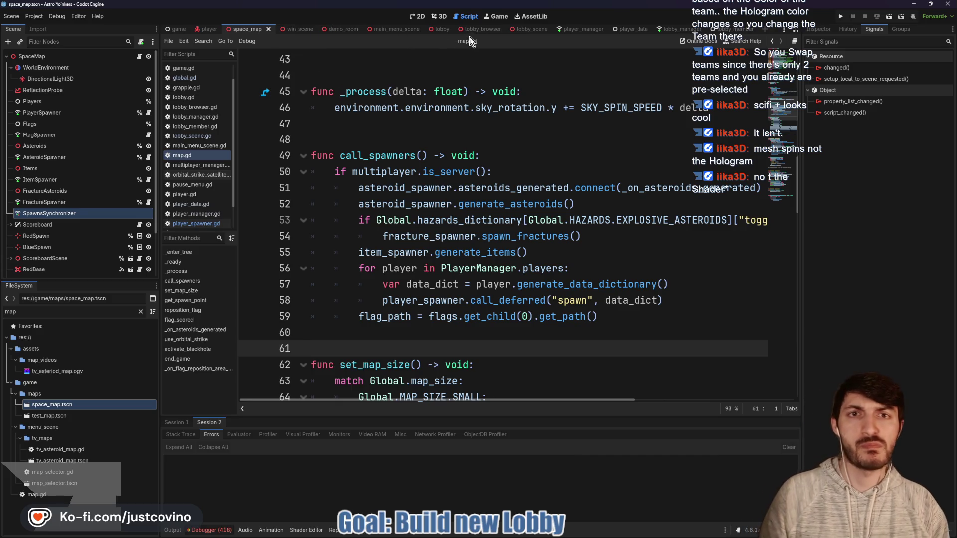
In lobby_scene.gd add a blank line above add_player, then jump to Global.change_map's definition.
click(534, 28)
scroll(449, 149, down, 6)
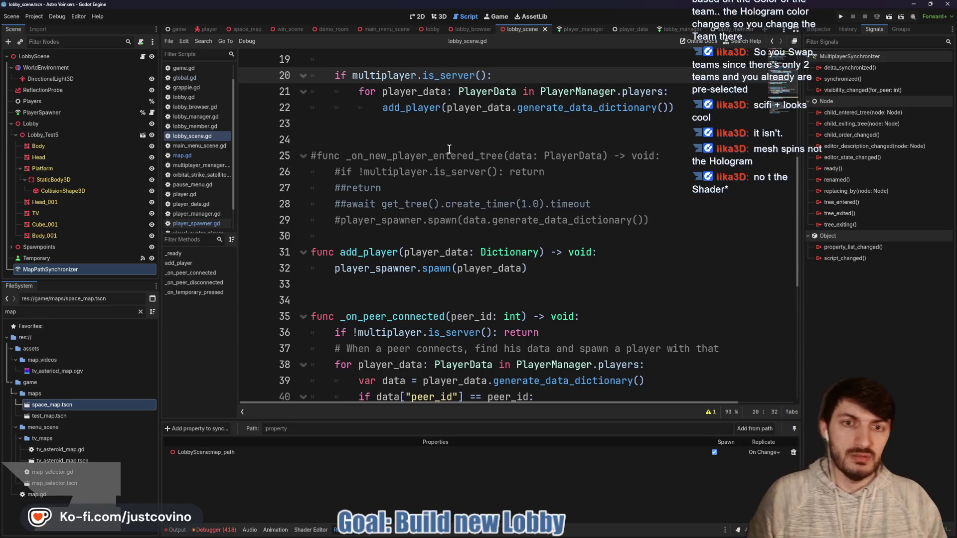
scroll(449, 149, down, 3)
click(389, 95)
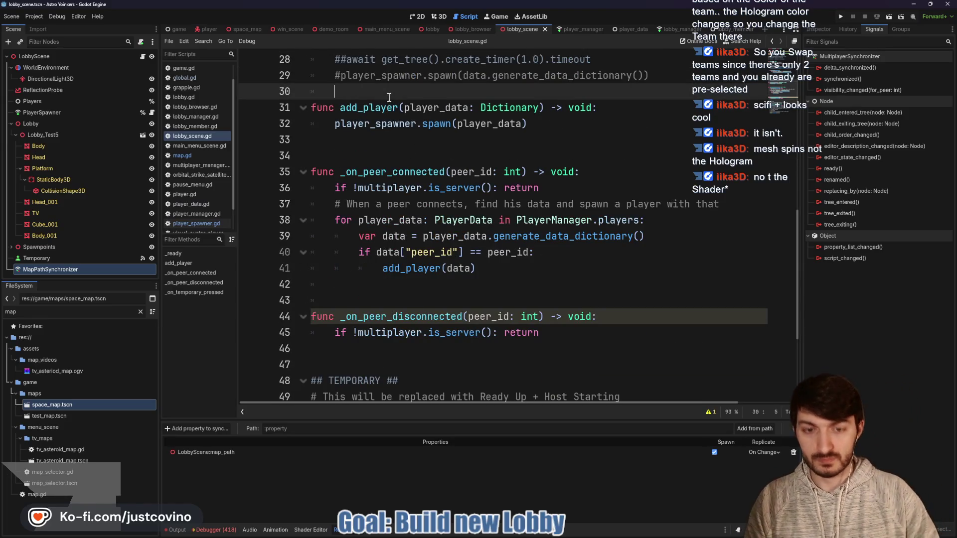
key(BackSpace)
key(Return)
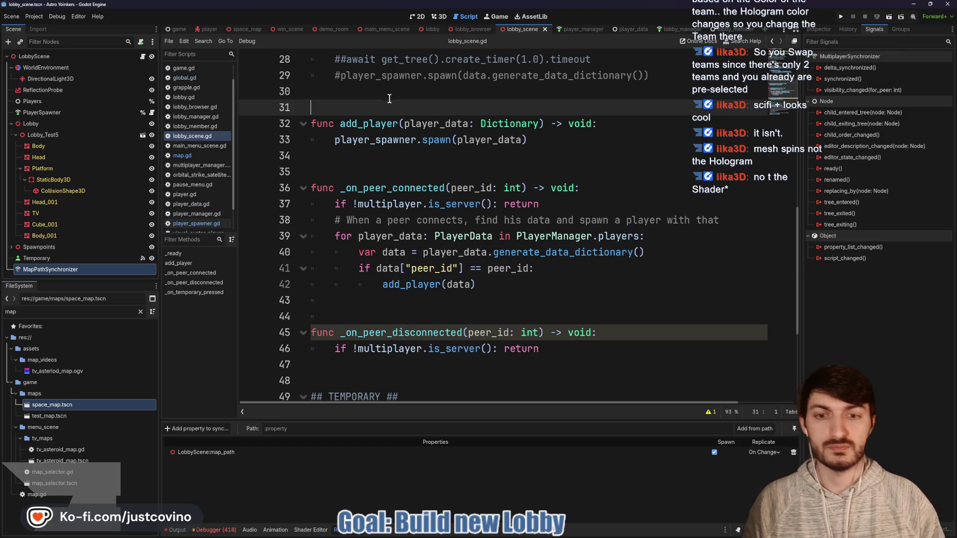
scroll(472, 184, down, 4)
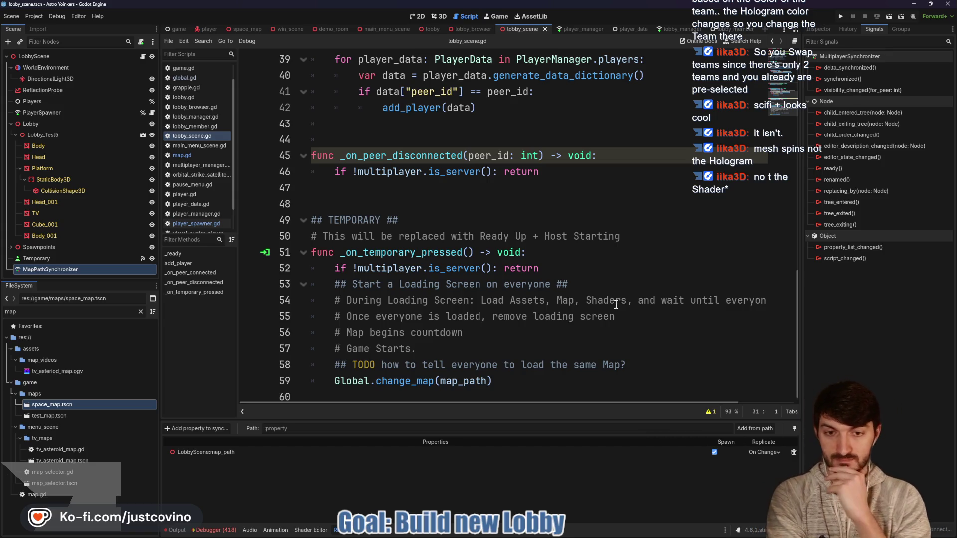
ctrl+click(405, 381)
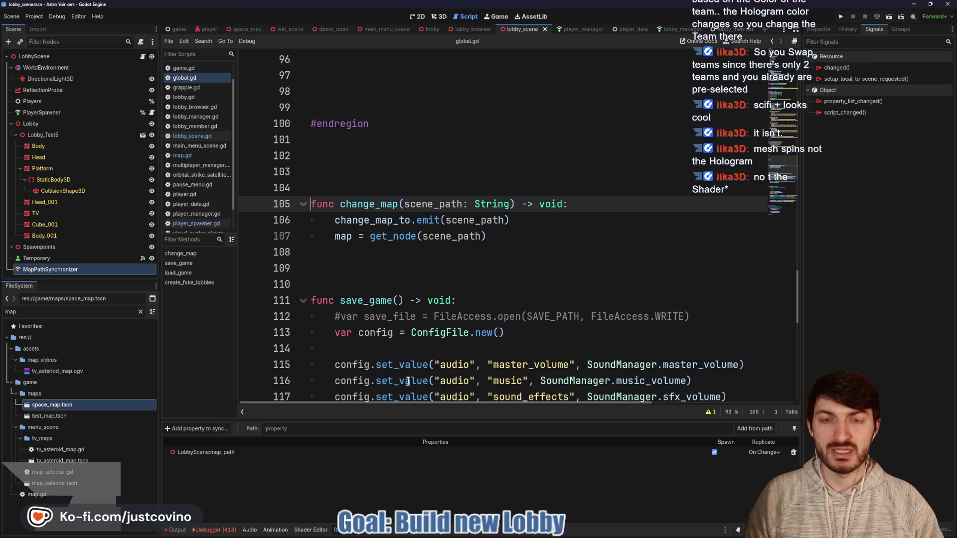
Select the change_map_to signal name on line 106 of global.gd's change_map.
double_click(372, 220)
scroll(482, 269, up, 20)
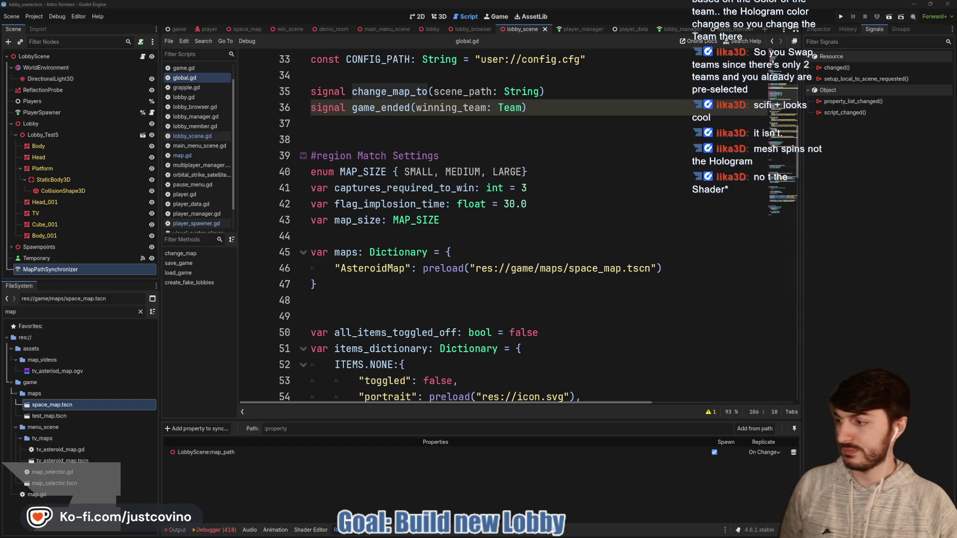
click(459, 244)
scroll(409, 225, down, 15)
scroll(409, 225, down, 8)
click(372, 124)
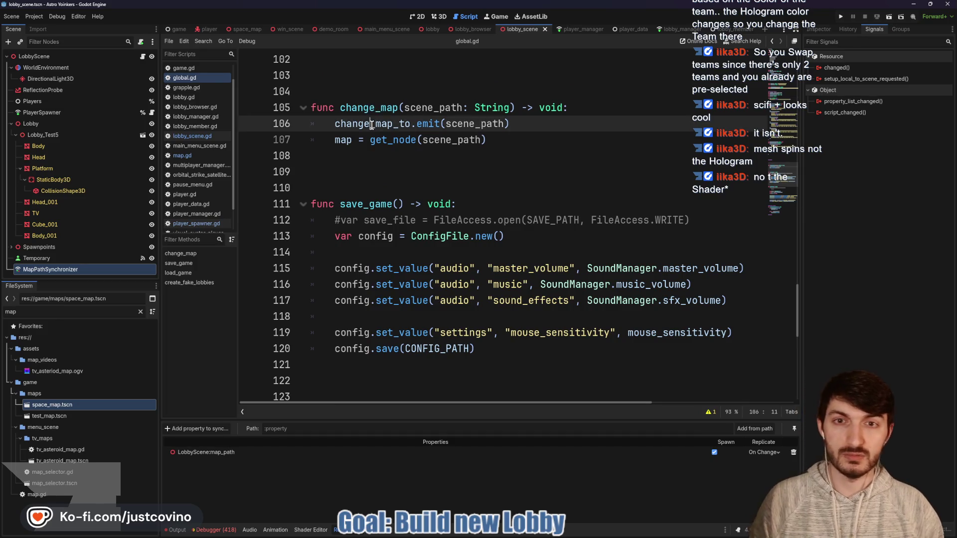
double_click(371, 125)
Search all project files for change_map_to and inspect game.gd's _on_change_map handler.
key(ctrl+shift+f)
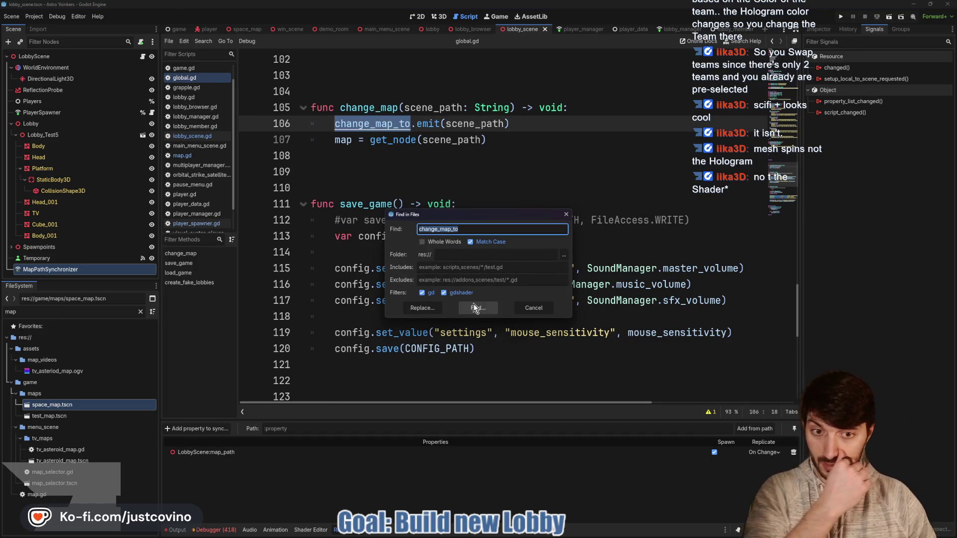
click(475, 307)
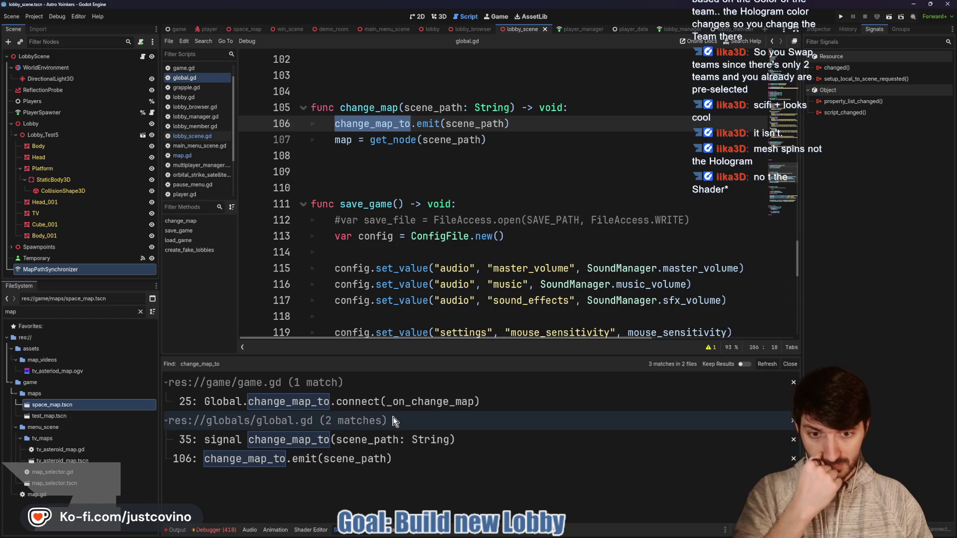
click(394, 402)
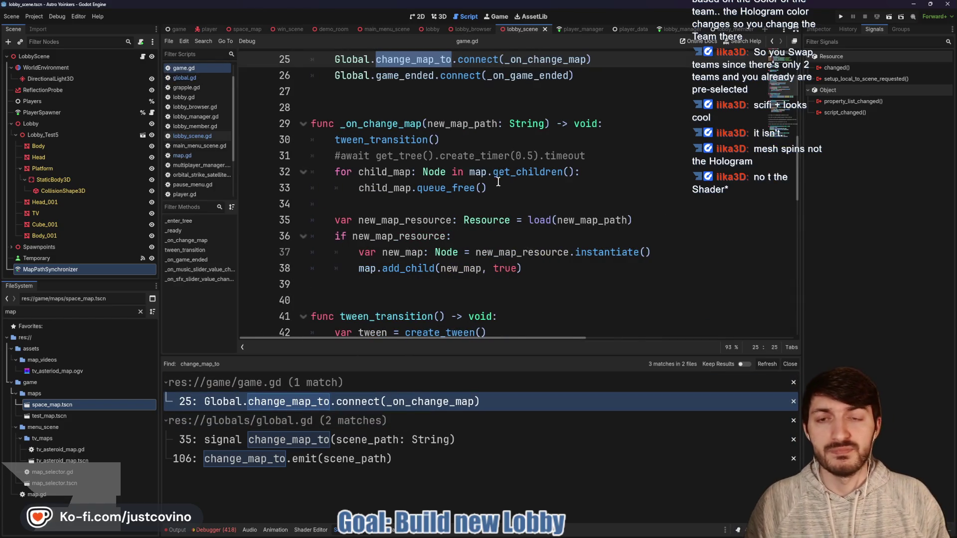
scroll(498, 182, up, 8)
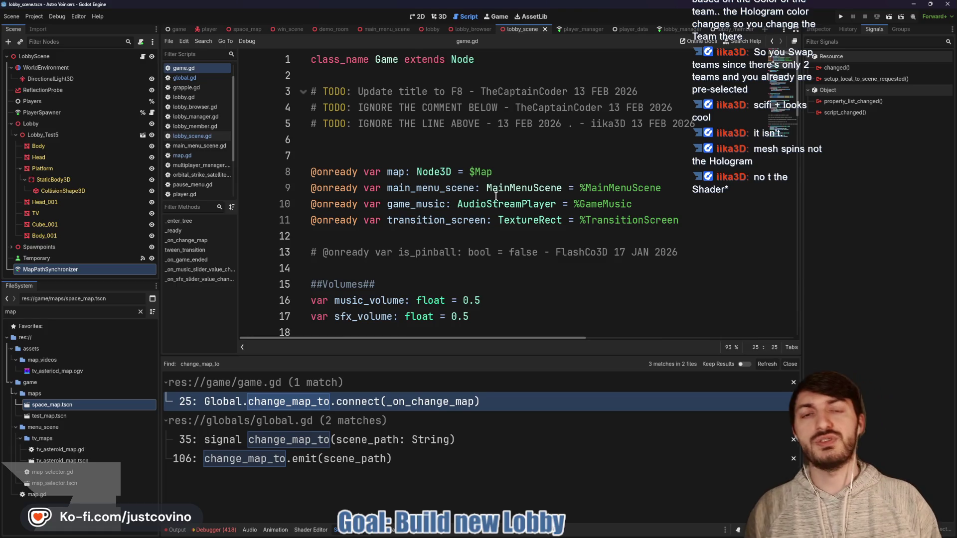
mouse_move(488, 200)
scroll(487, 204, down, 5)
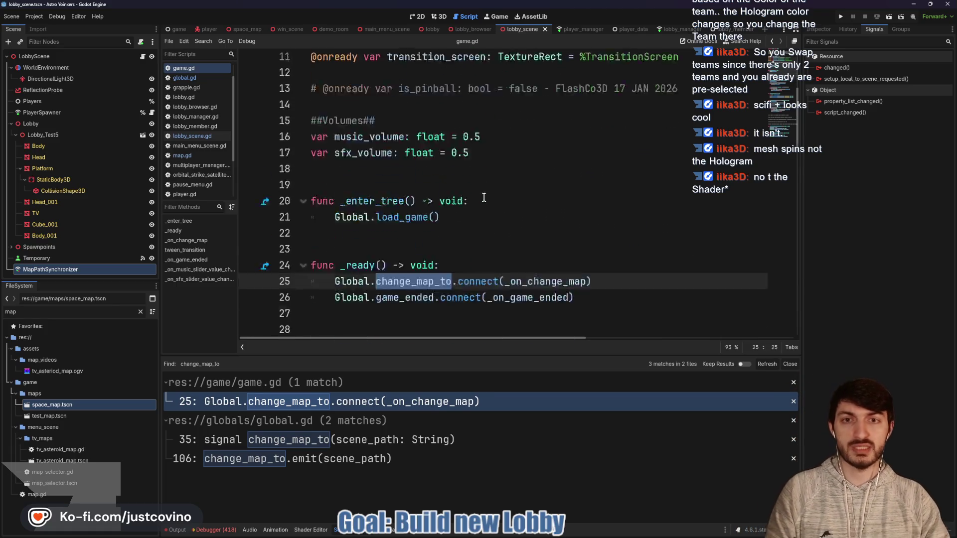
double_click(568, 205)
scroll(569, 172, down, 1)
scroll(570, 172, down, 2)
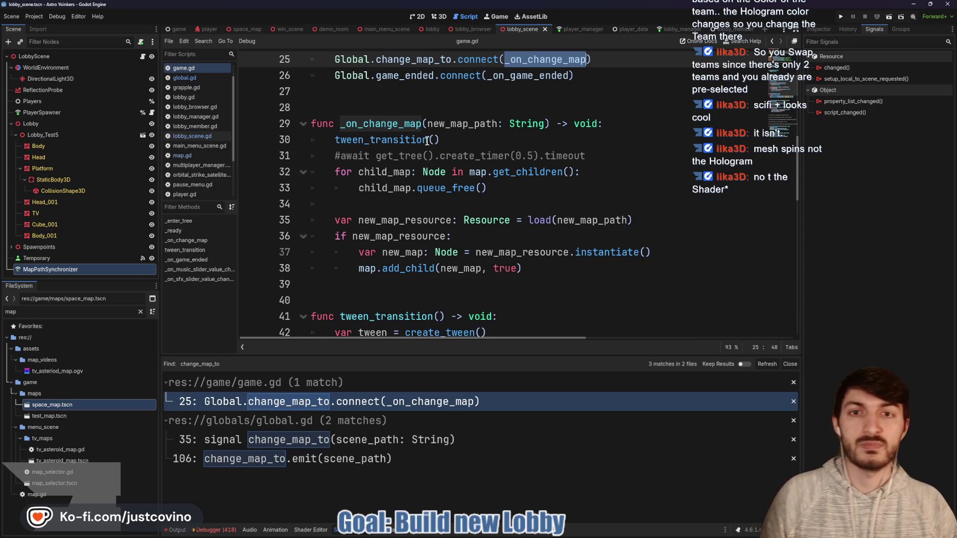
mouse_move(427, 142)
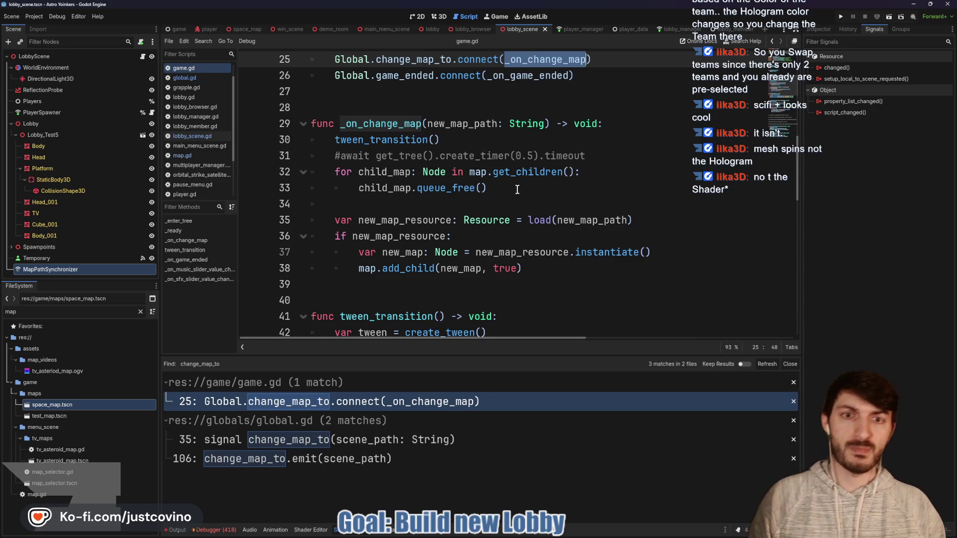
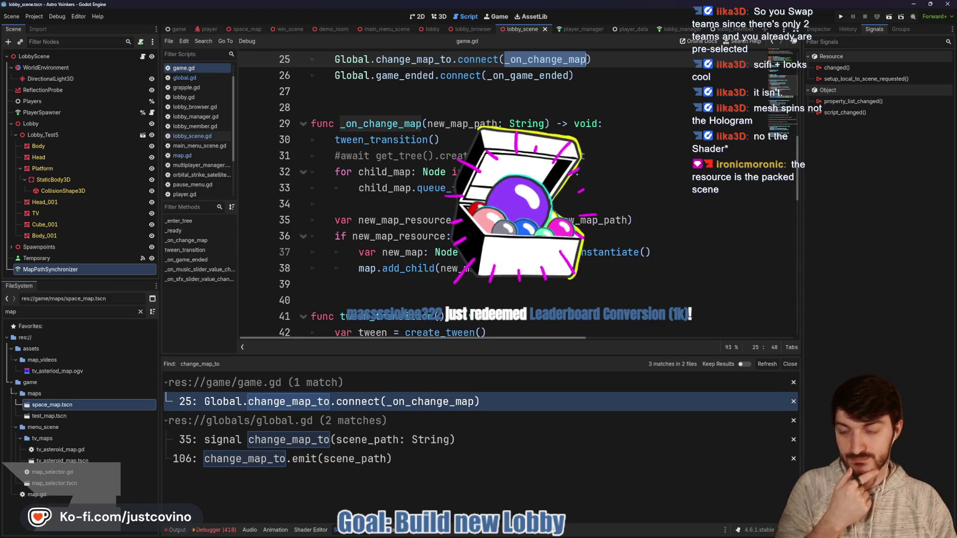
Change the new map variable's type on line 35 from Resource to PackedScene.
click(531, 268)
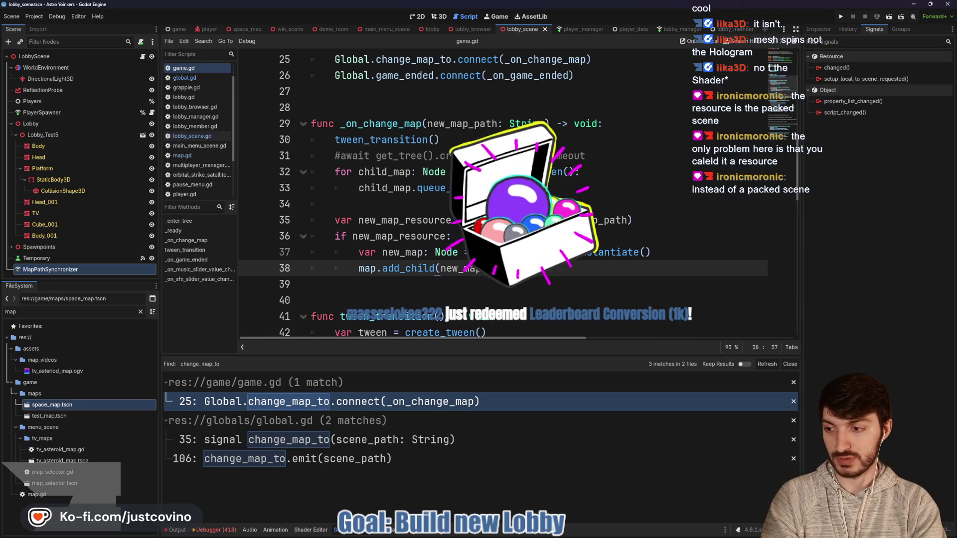
click(511, 220)
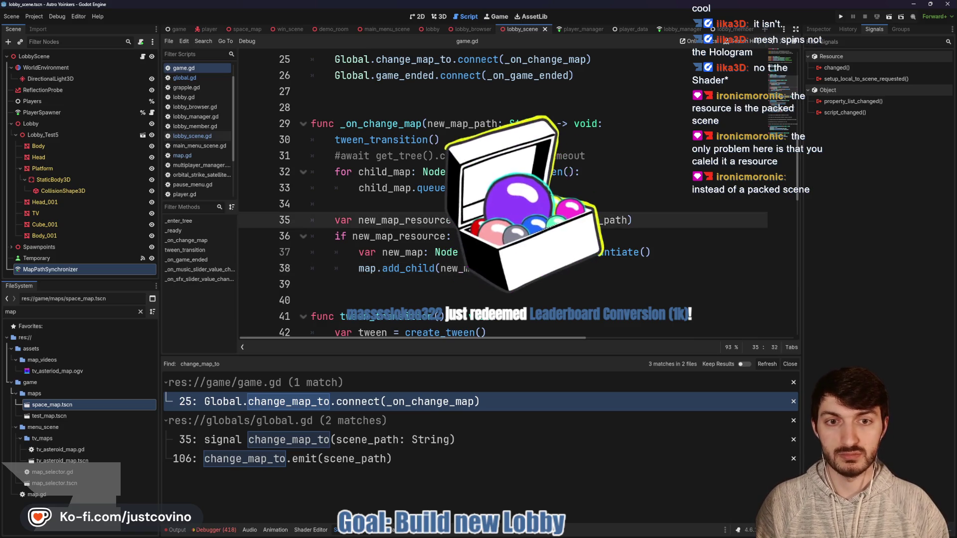
text(PackedScene)
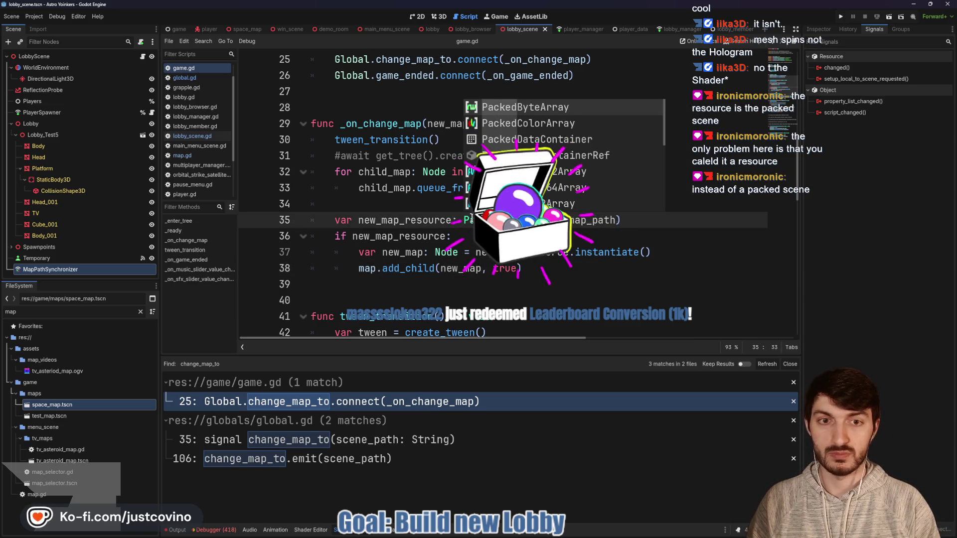
key(Down)
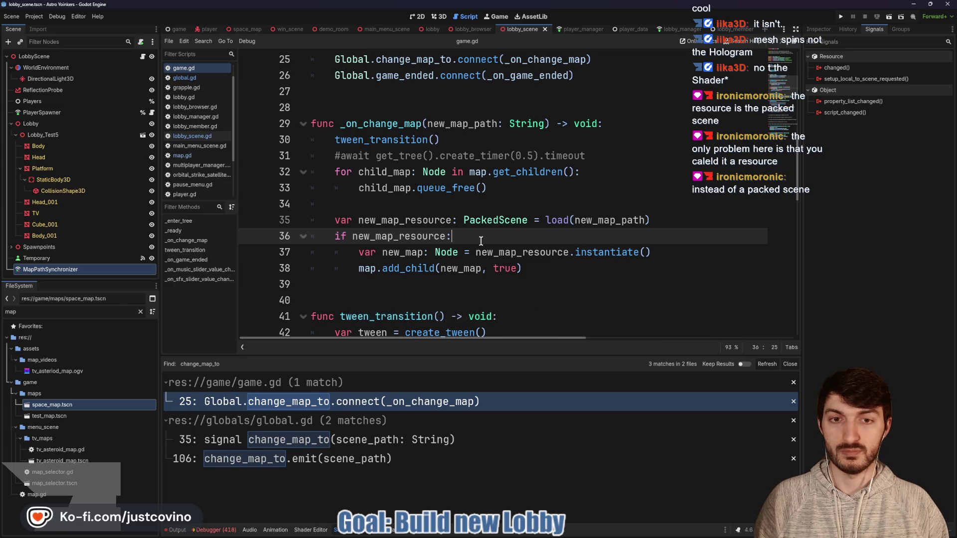
mouse_move(568, 252)
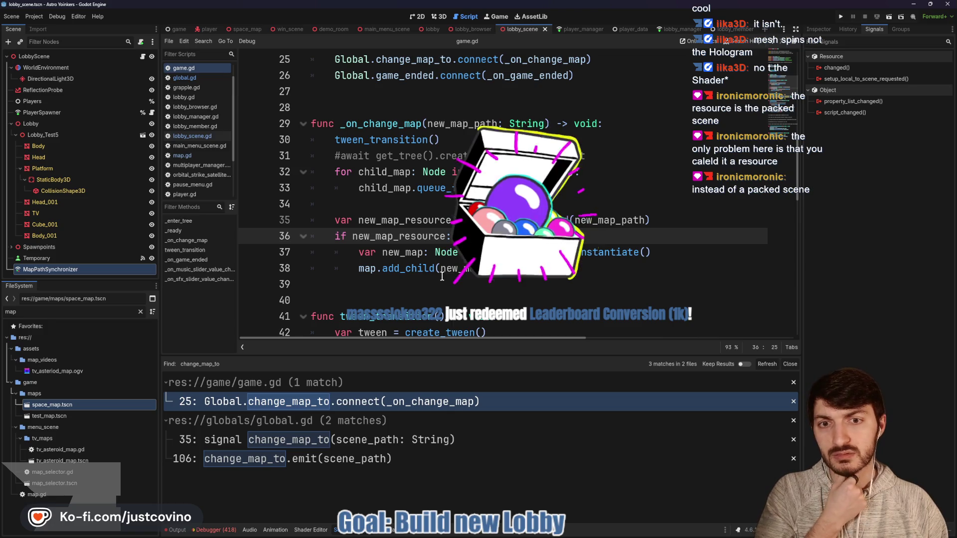
Rename new_map_resource to new_map_scene on lines 35–37 and save game.gd.
mouse_move(451, 220)
mouse_down()
mouse_move(406, 220)
mouse_move(417, 236)
mouse_move(445, 240)
mouse_up()
text(scenescene)
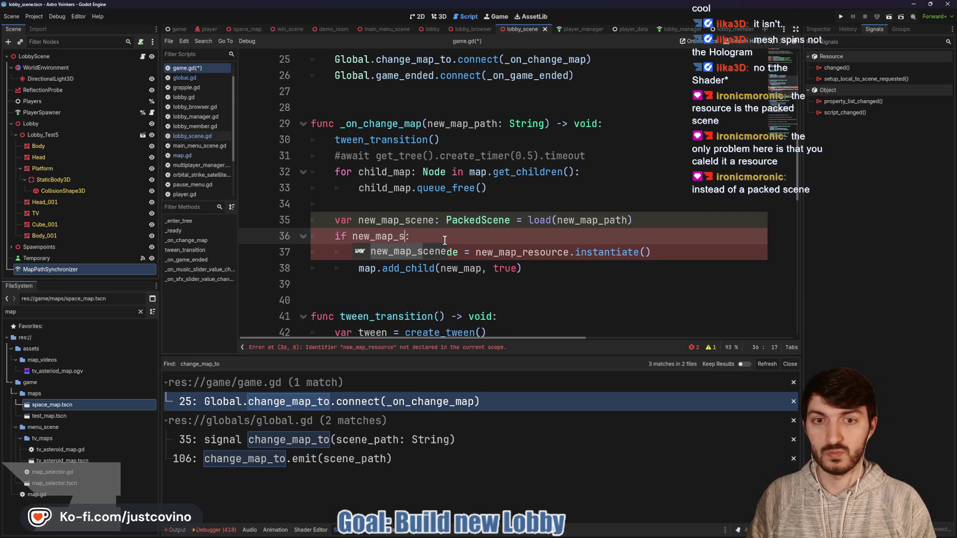
drag(521, 253, 566, 253)
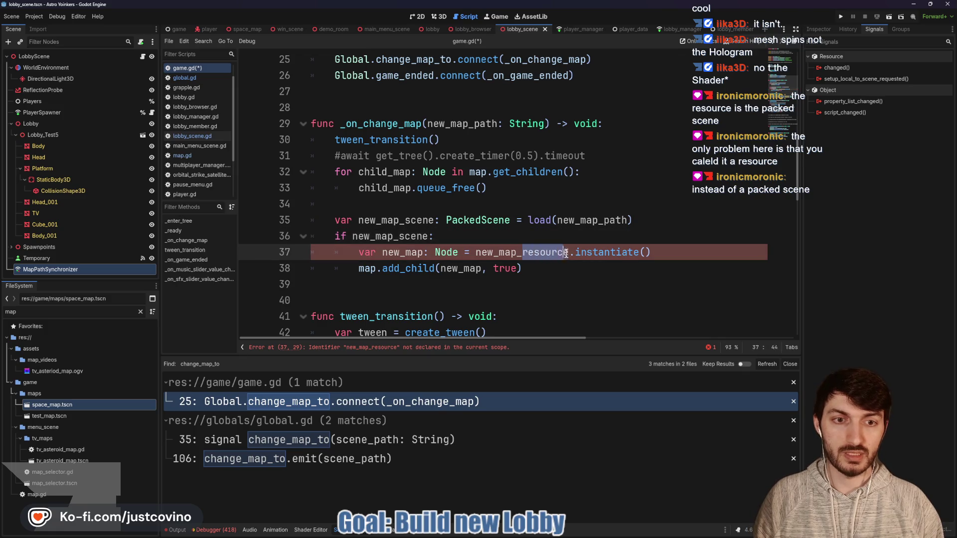
text(scene)
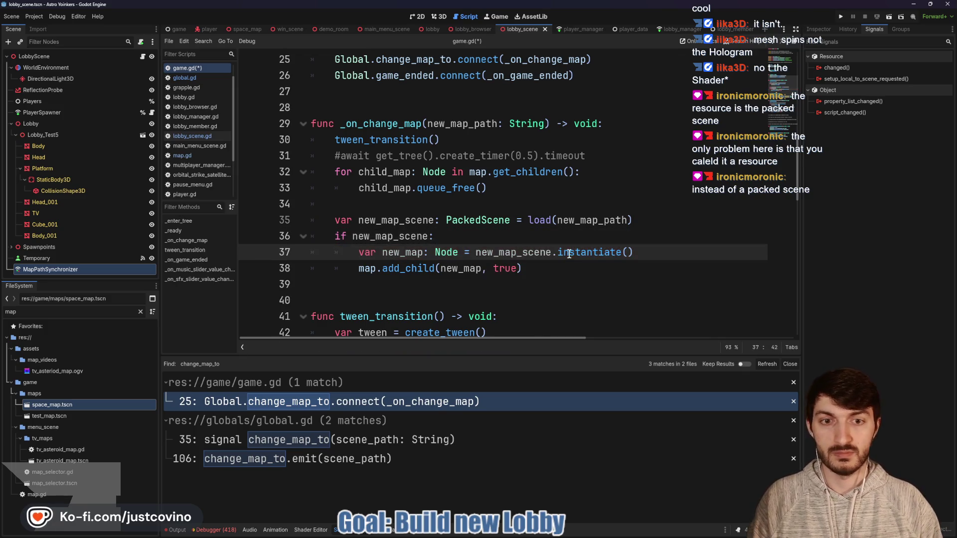
click(564, 268)
key(ctrl+s)
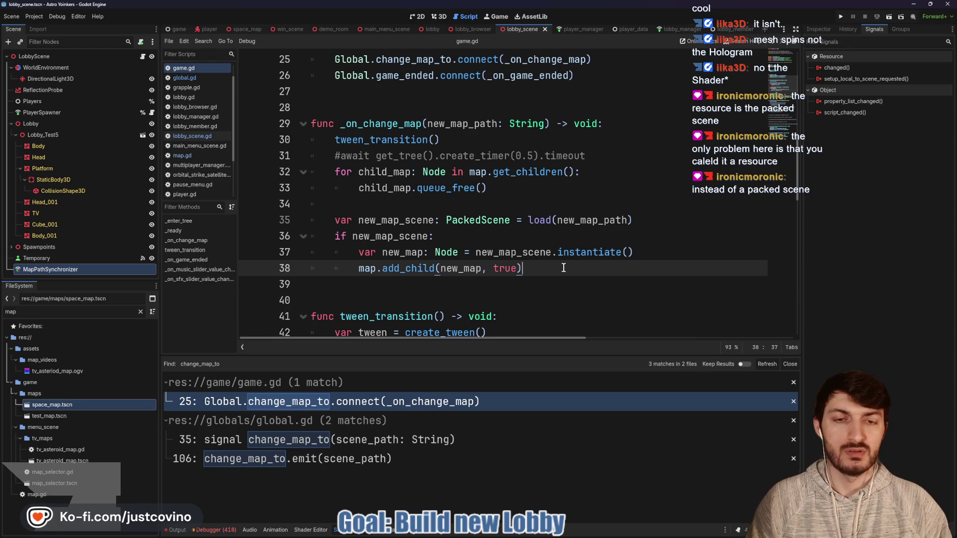
Close the Find in Files results and run the project with two debug instances.
click(790, 364)
click(541, 300)
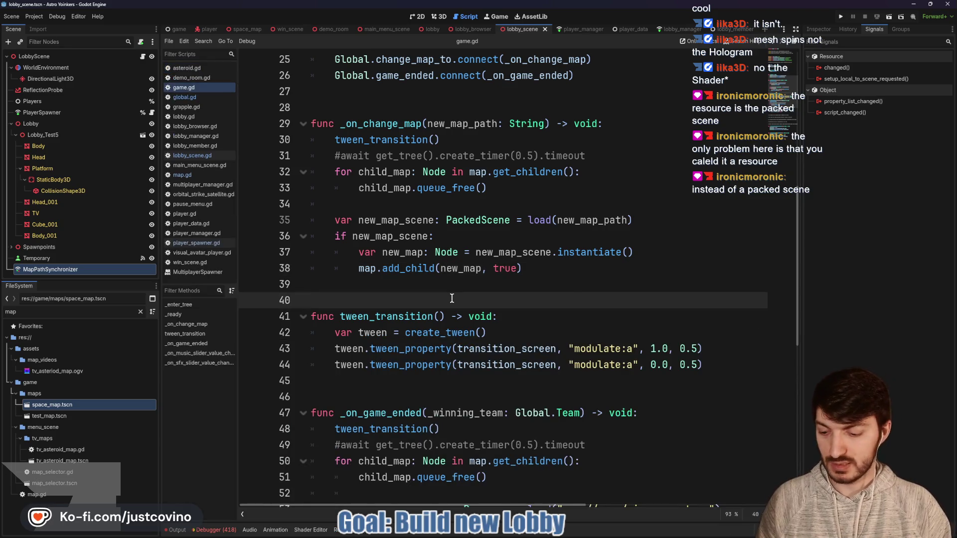
click(841, 17)
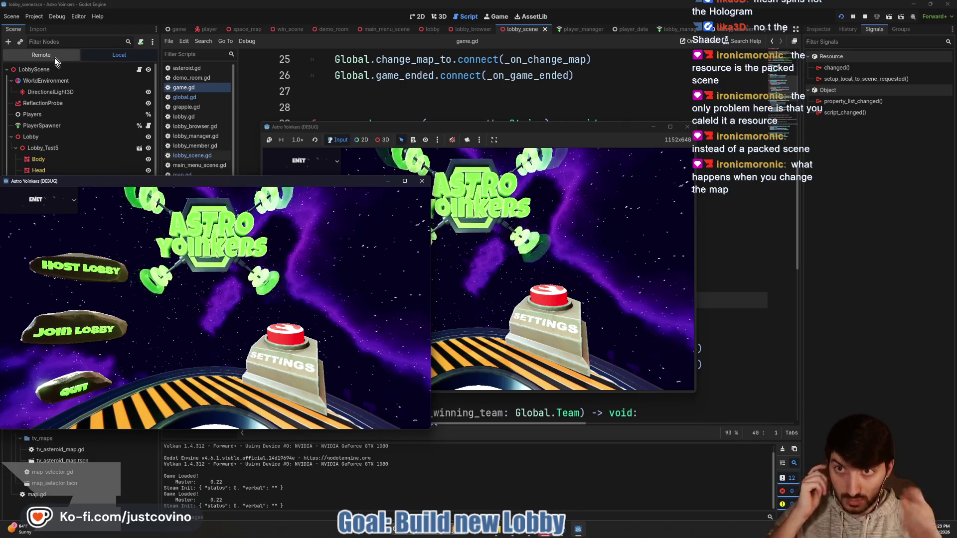
Stop the running game instances and briefly mark the Map node with an annotation arrow.
key(F8)
click(176, 29)
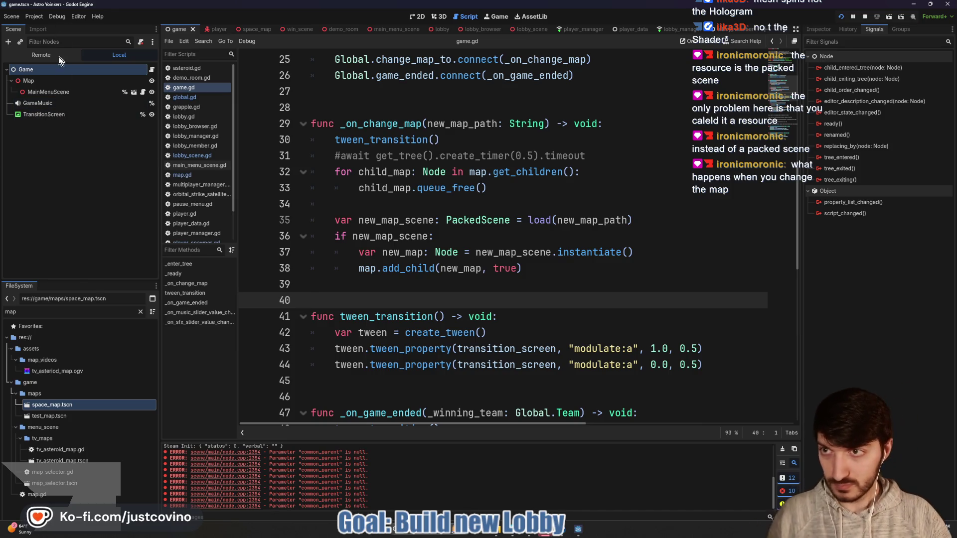
drag(58, 79, 232, 79)
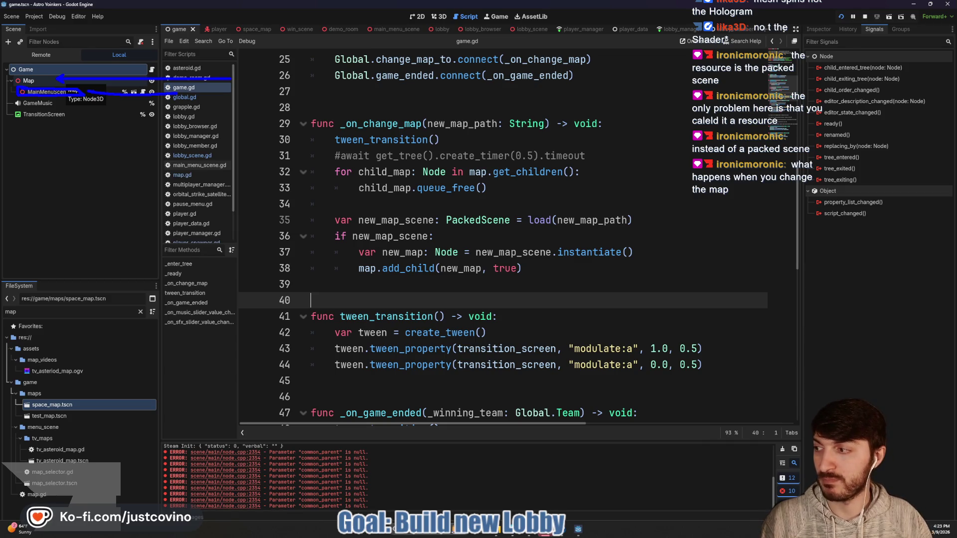
key(Escape)
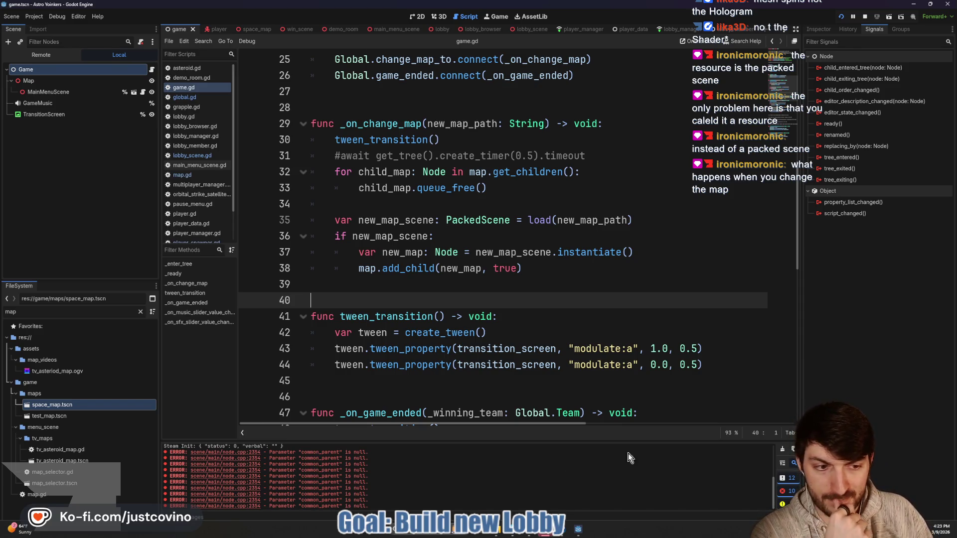
Arrange the two Astro Yoinkers (DEBUG) windows side by side, one left and one right.
click(547, 532)
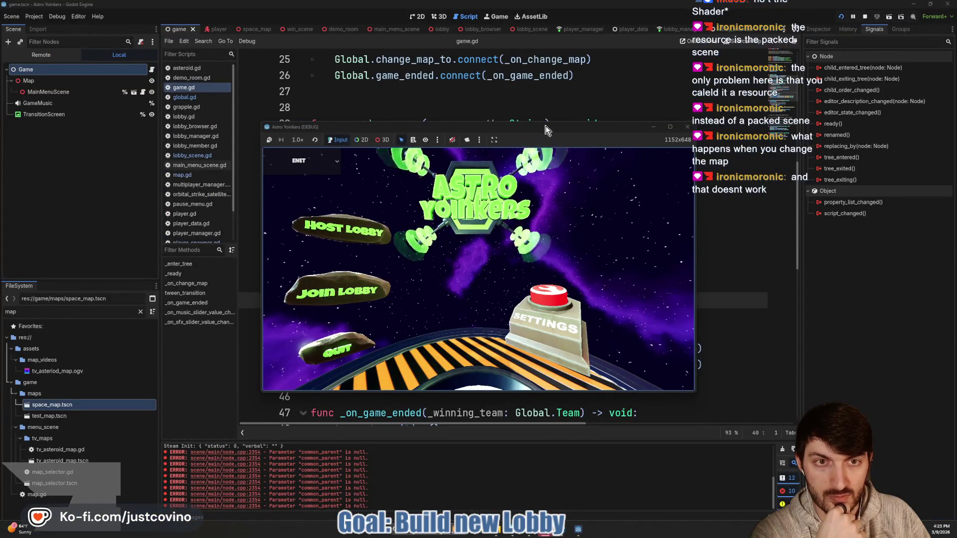
drag(546, 128, 310, 125)
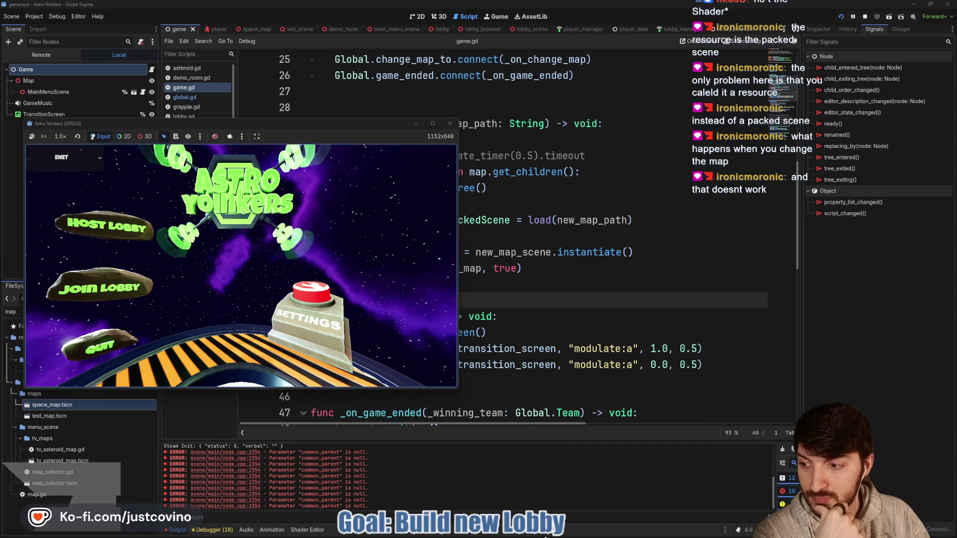
mouse_move(547, 533)
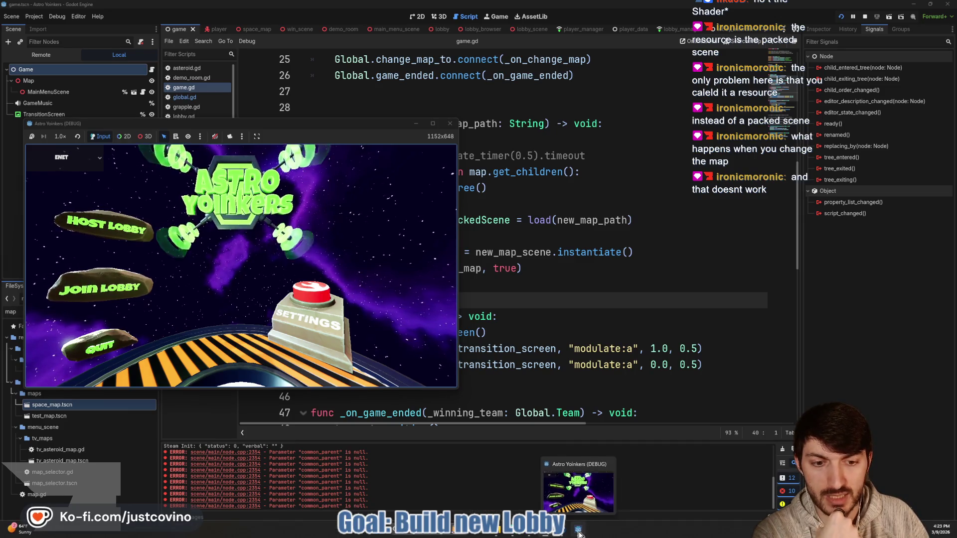
click(586, 488)
drag(149, 181, 616, 140)
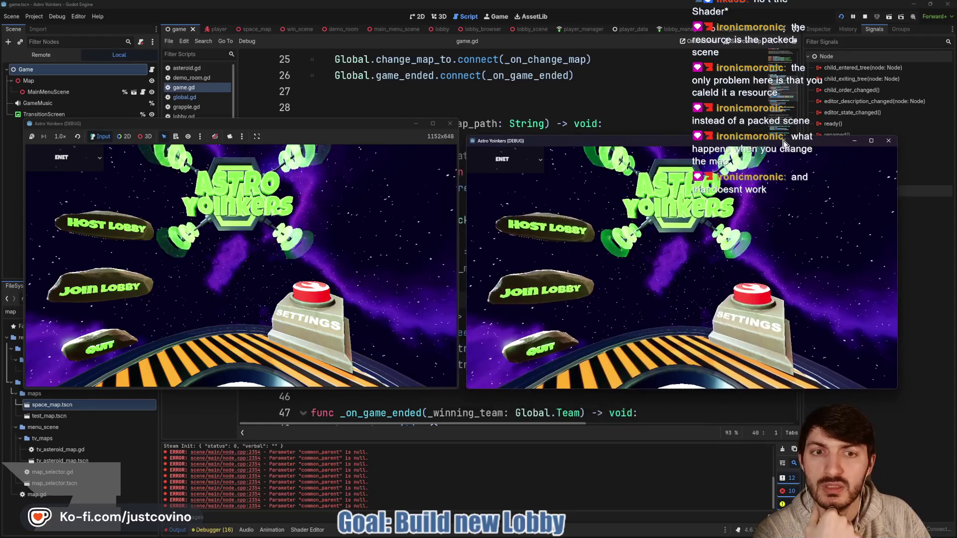
Host a lobby in the left game window and join it from the right window.
click(113, 232)
click(237, 277)
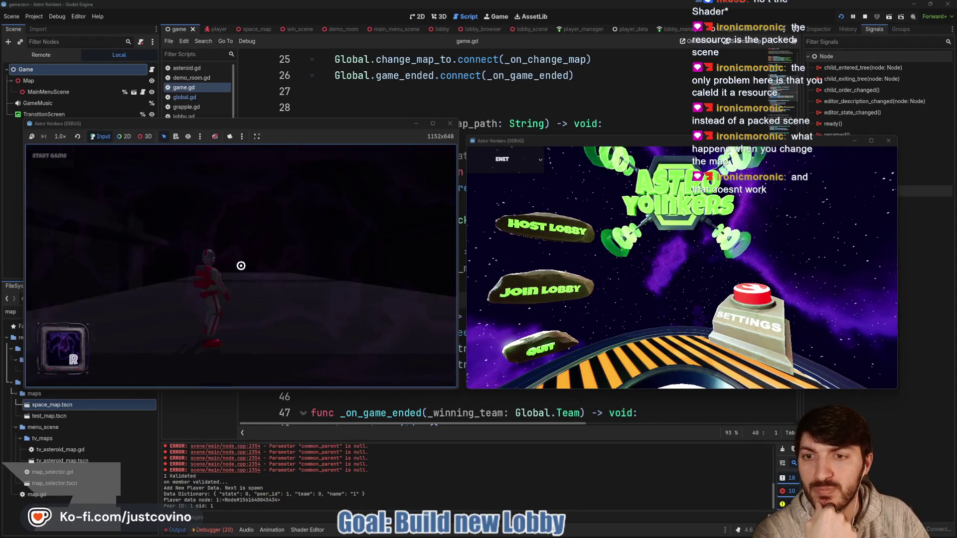
click(547, 298)
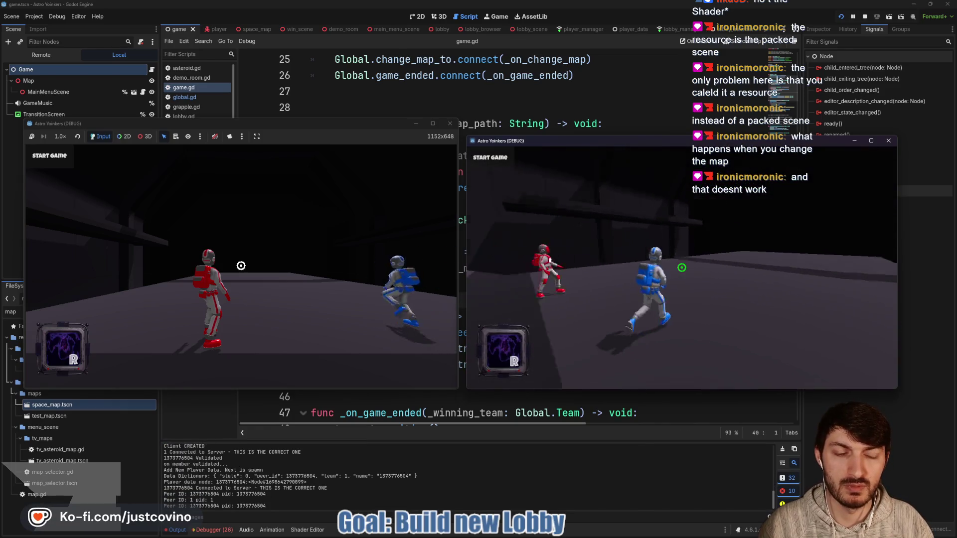
Move the blue player with W, then fire the red player's grapple beam in the left window.
key(w)
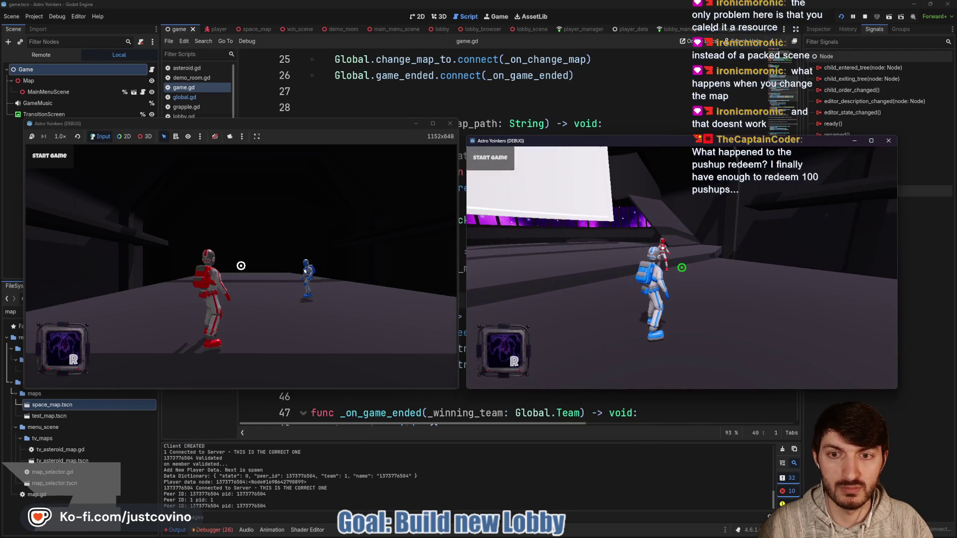
mouse_move(559, 536)
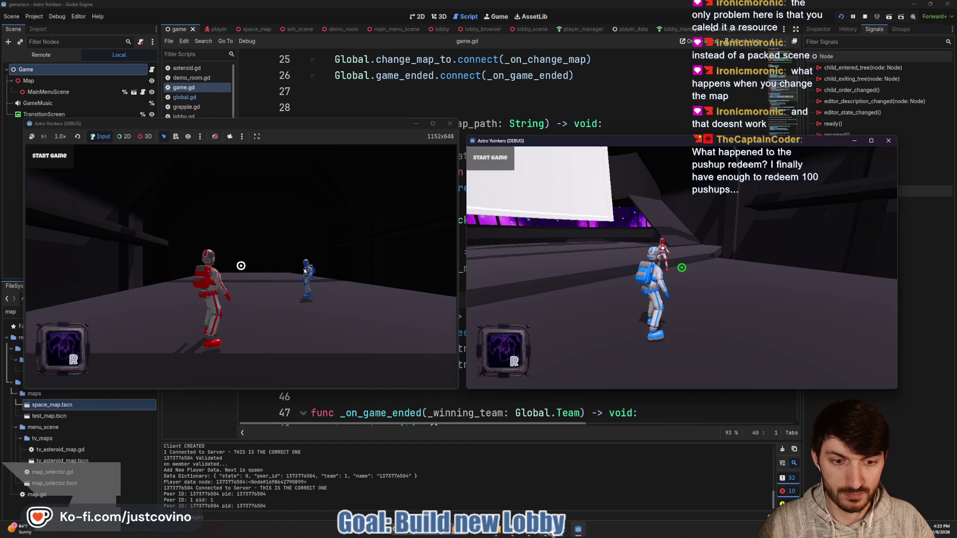
click(583, 486)
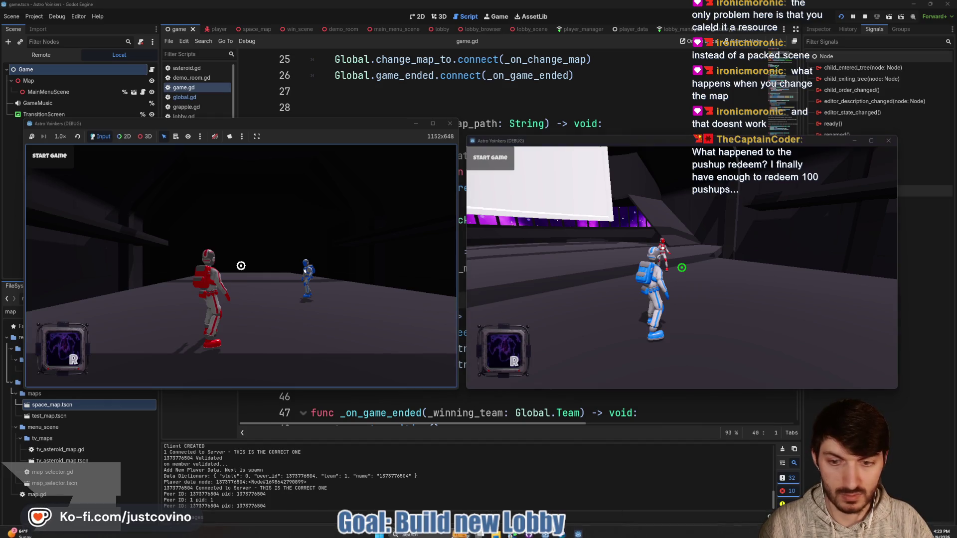
mouse_move(241, 266)
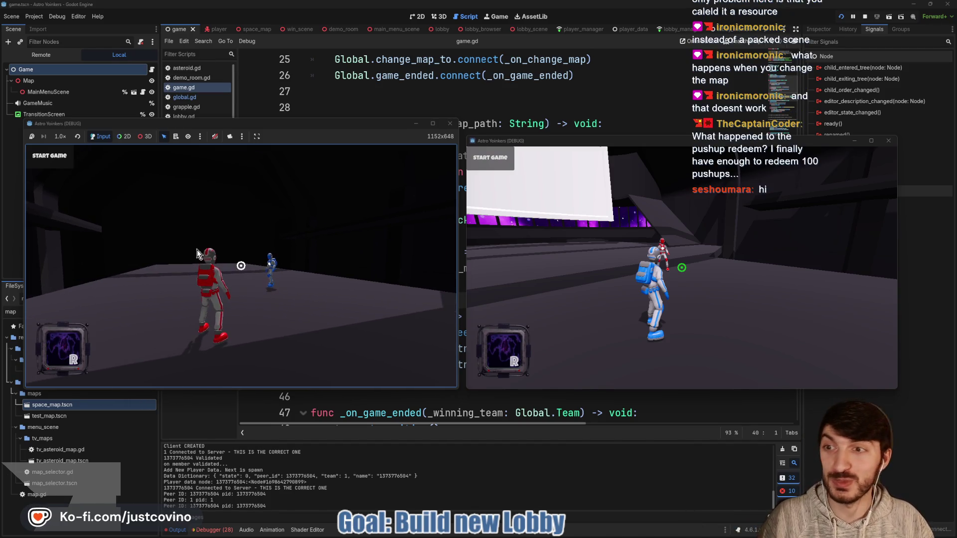
click(55, 158)
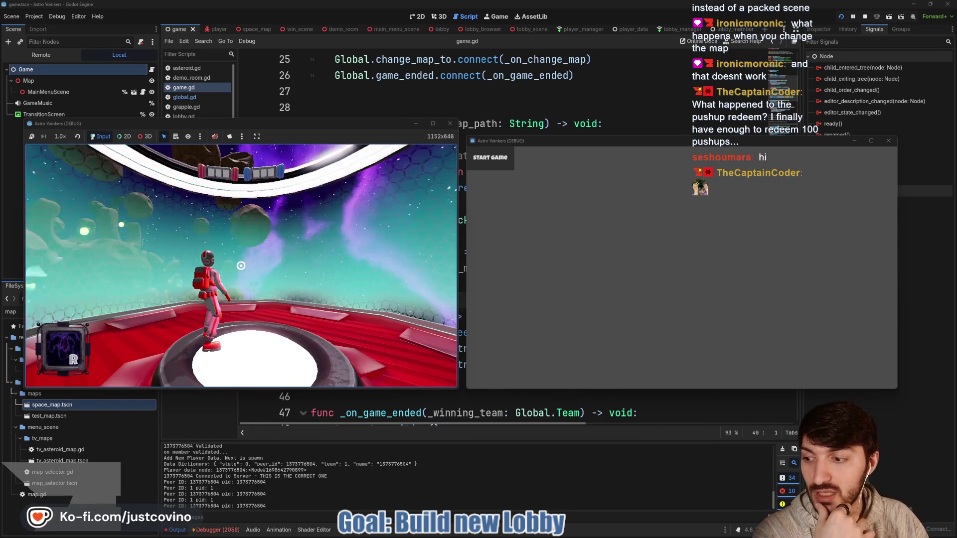
Grapple the astronaut across asteroids to the blue platform, then stop the game and view Errors.
key(w)
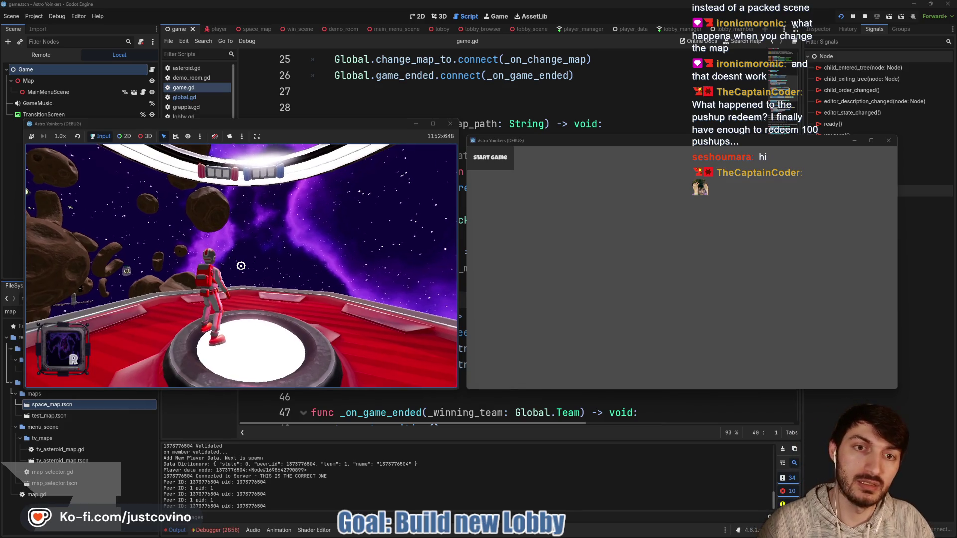
key(w)
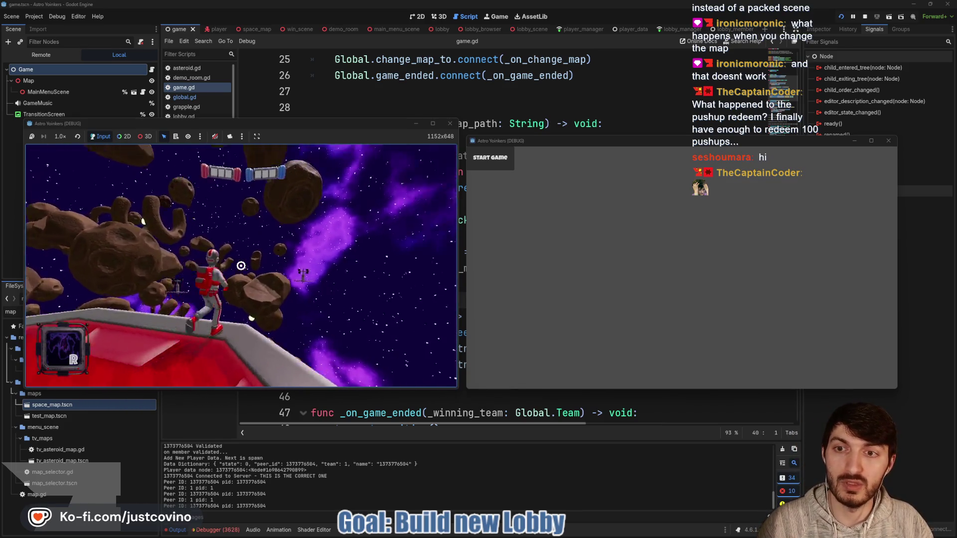
click(241, 266)
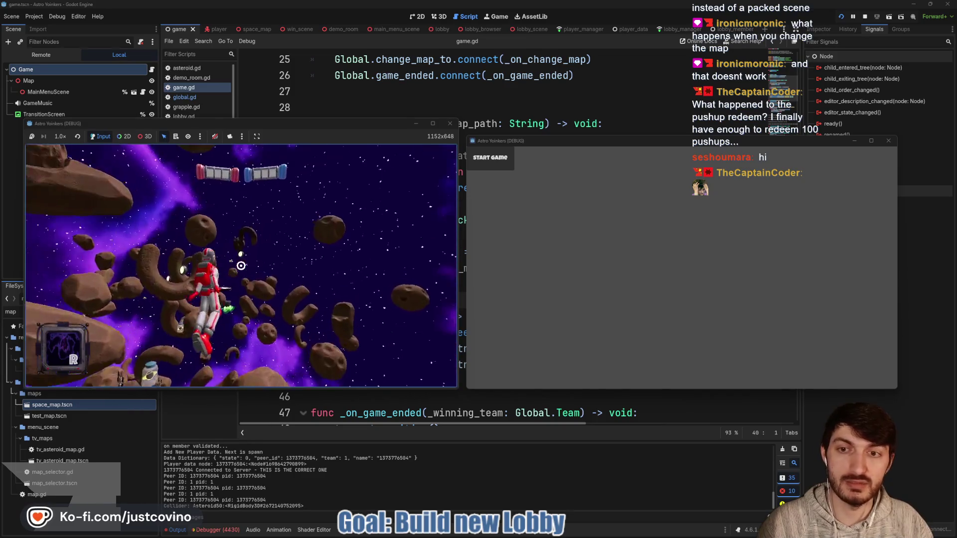
click(240, 266)
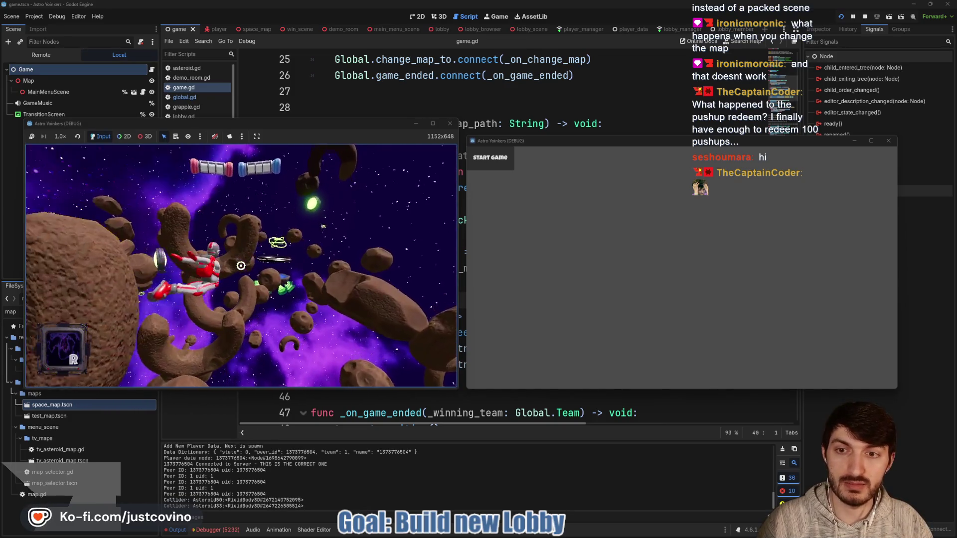
click(241, 265)
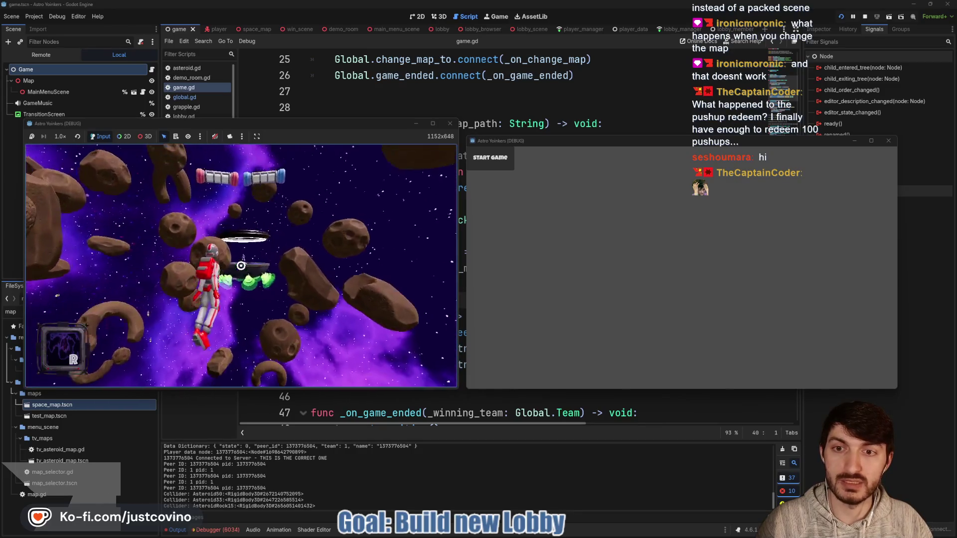
click(241, 266)
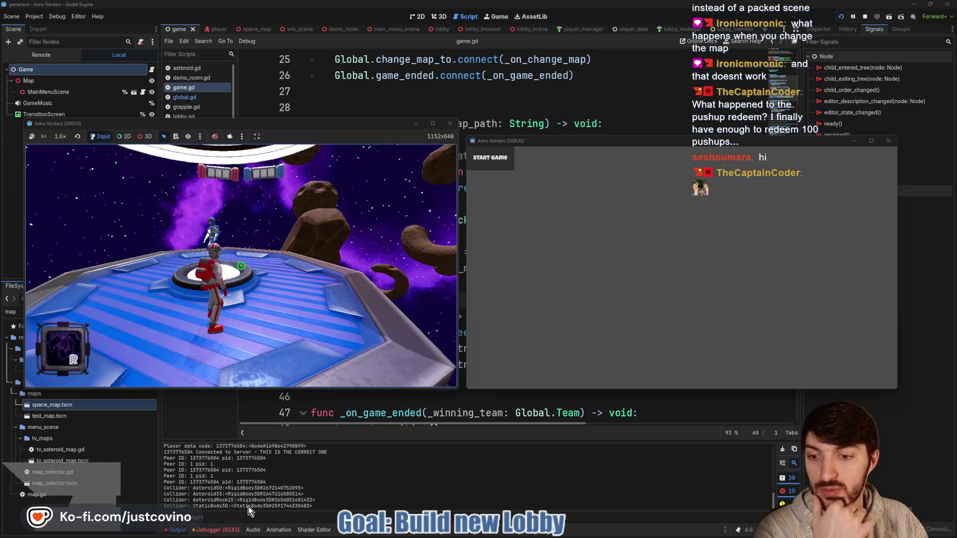
key(F8)
click(215, 530)
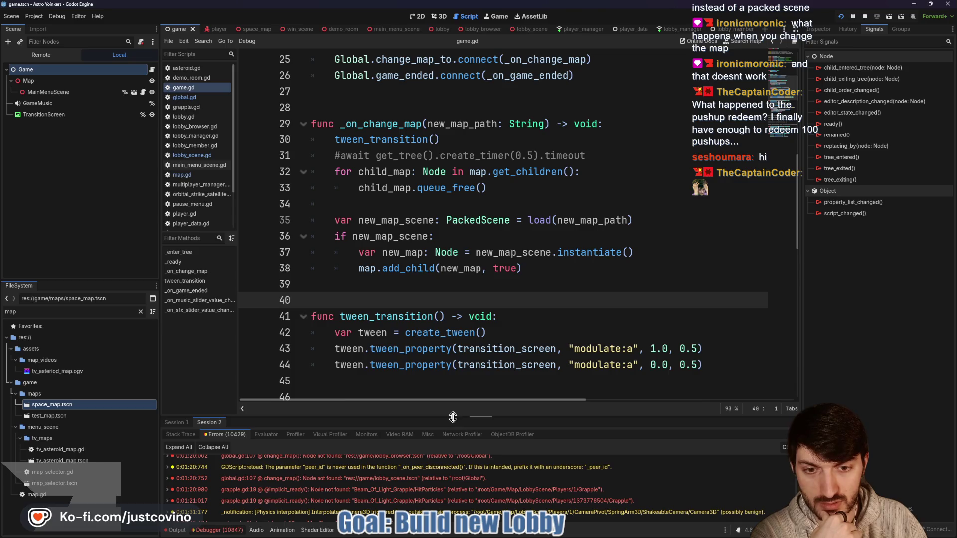
Enlarge the debugger's error list, scroll through the sync errors, then clear them and stop.
drag(462, 418, 451, 194)
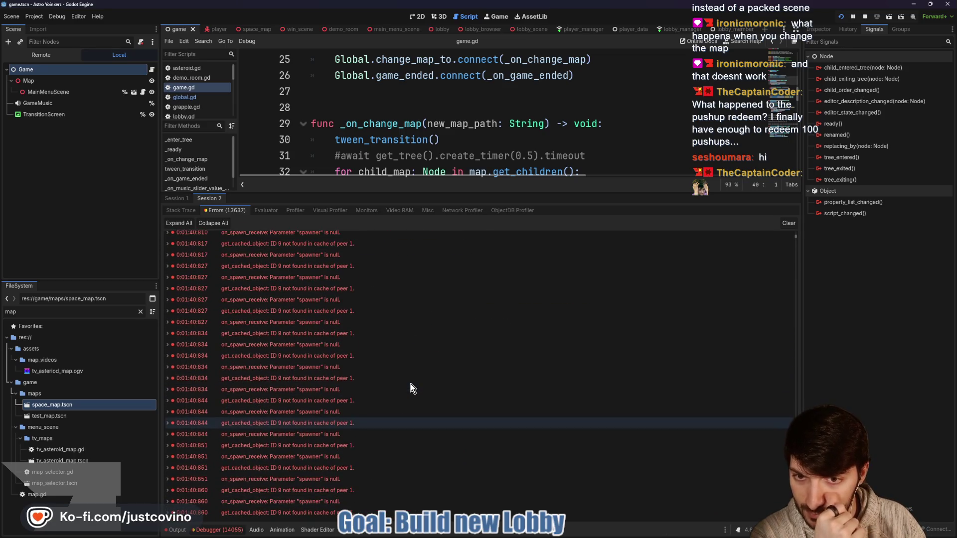
scroll(411, 384, up, 10)
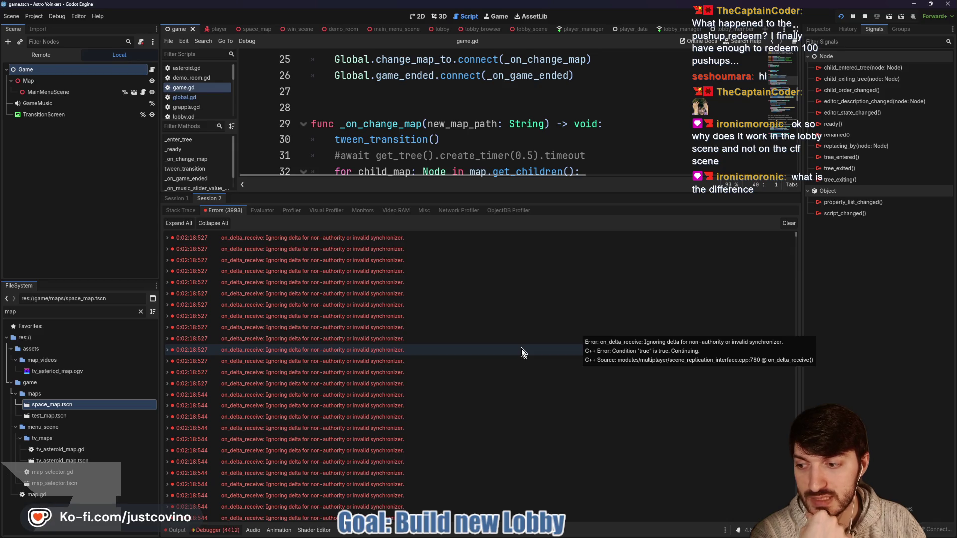
click(866, 17)
click(789, 223)
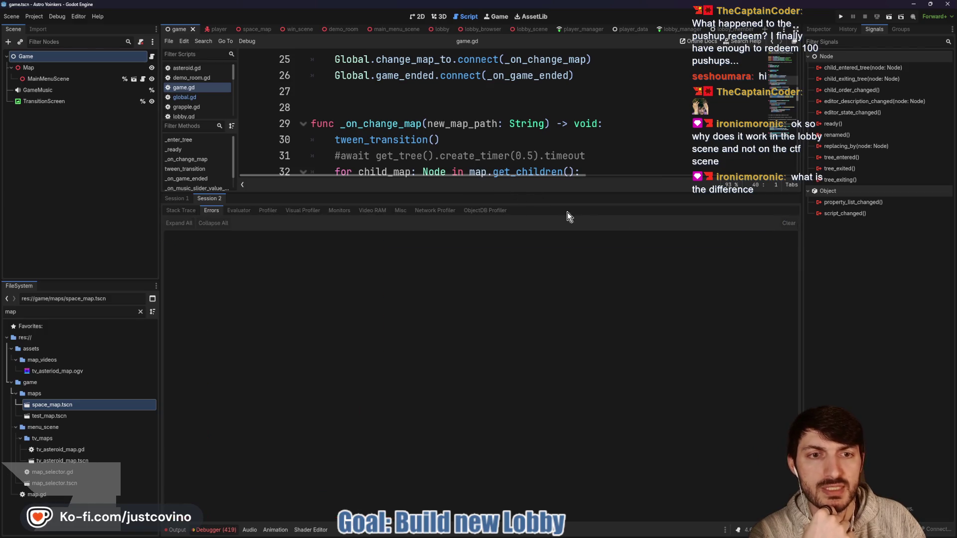
Drag the debugger splitter back down to restore the script editor, then select the space_map scene.
drag(481, 193, 482, 417)
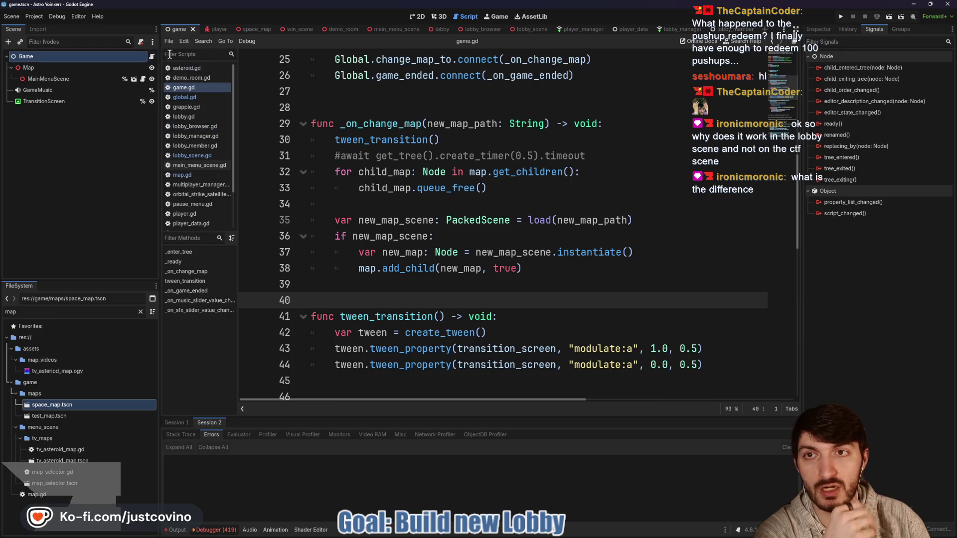
mouse_move(295, 31)
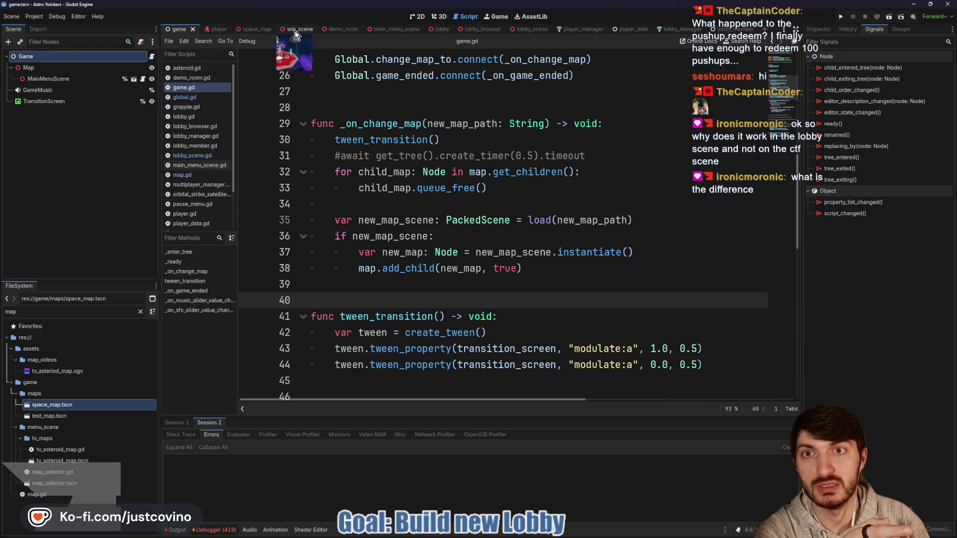
click(252, 28)
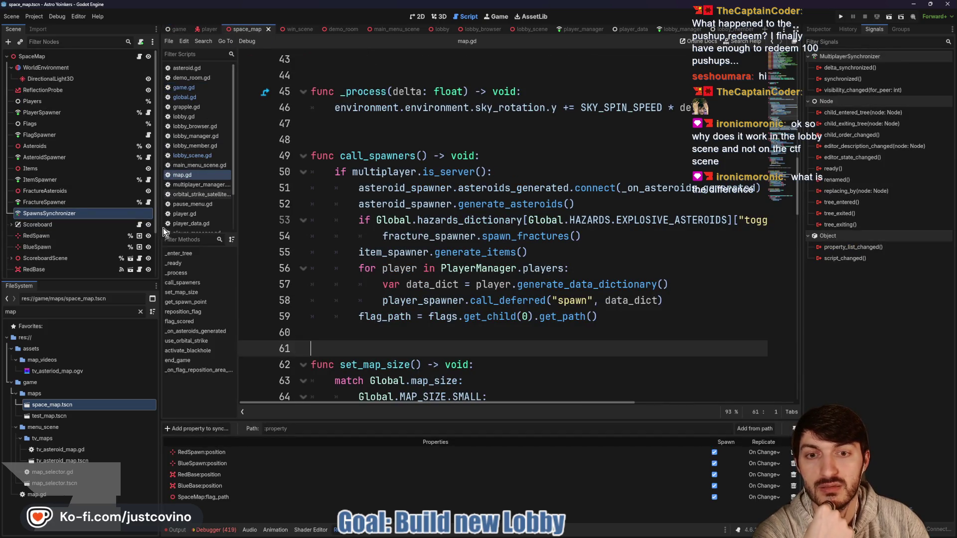
Scroll map.gd up to bring the _ready function into view.
mouse_move(543, 272)
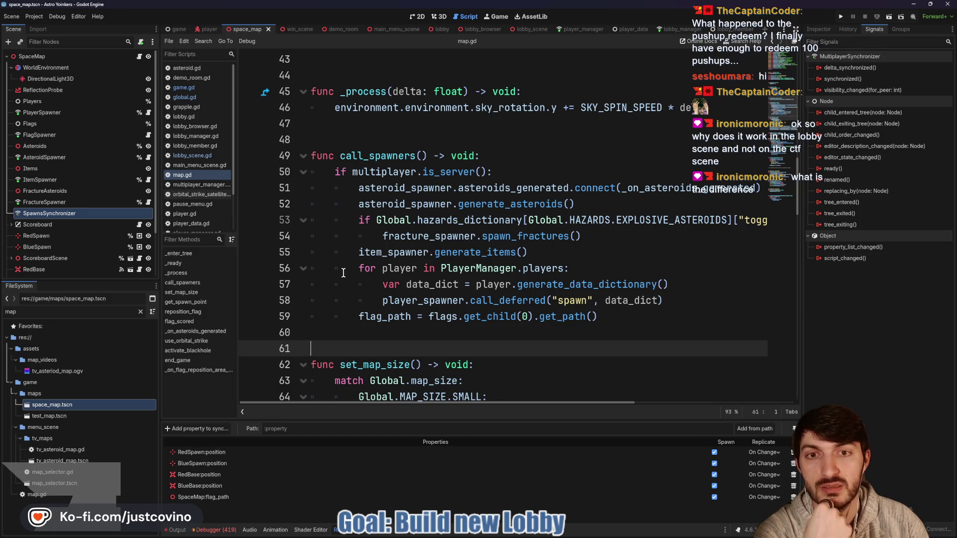
scroll(343, 273, up, 5)
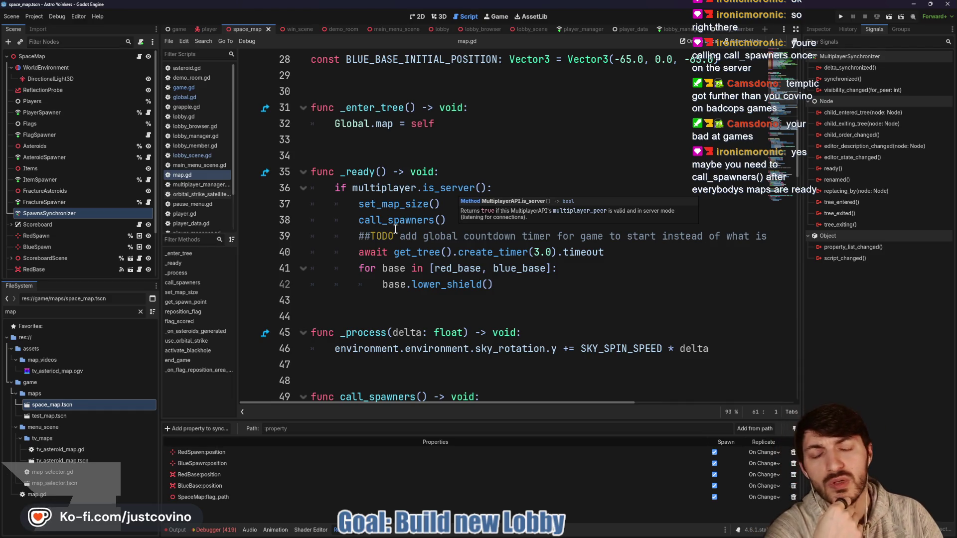
scroll(397, 223, down, 3)
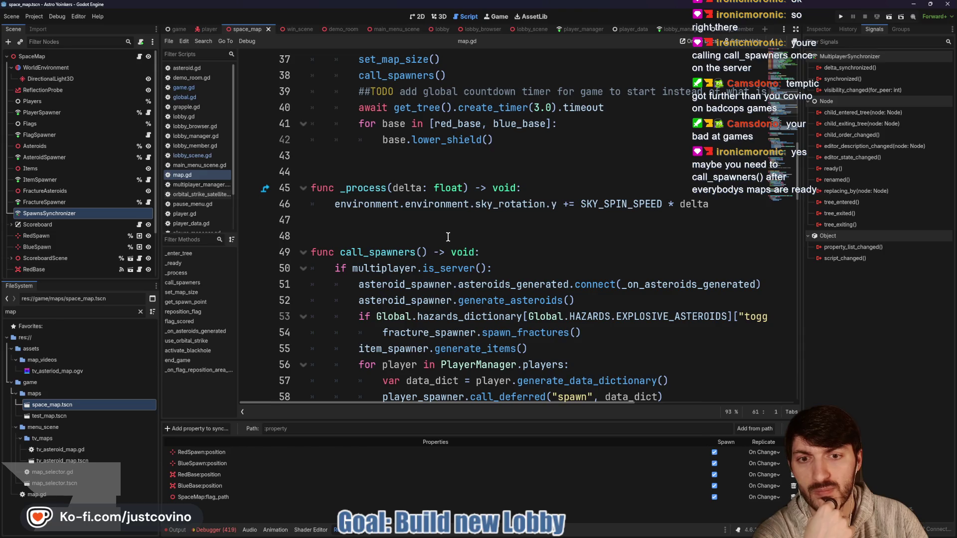
scroll(449, 238, down, 1)
triple_click(524, 244)
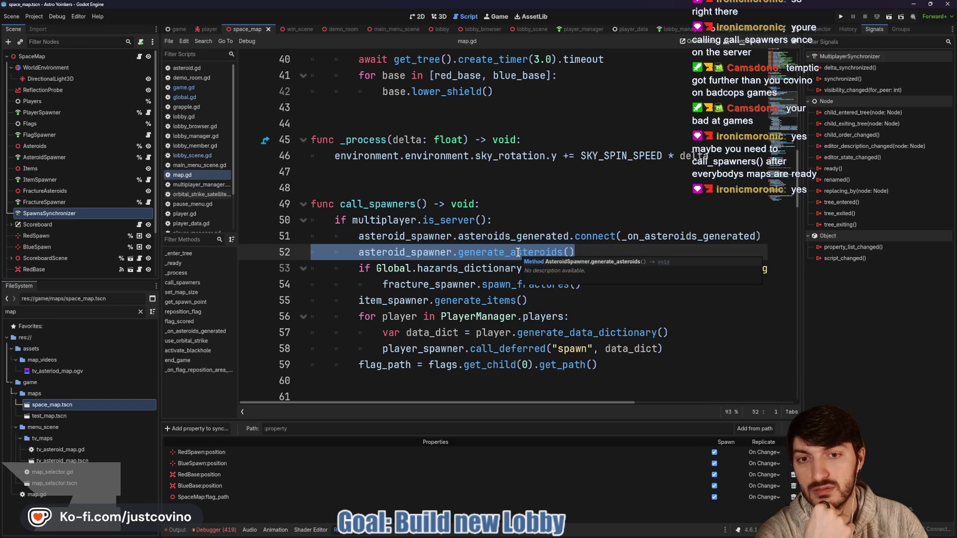
scroll(515, 251, down, 1)
scroll(515, 251, up, 1)
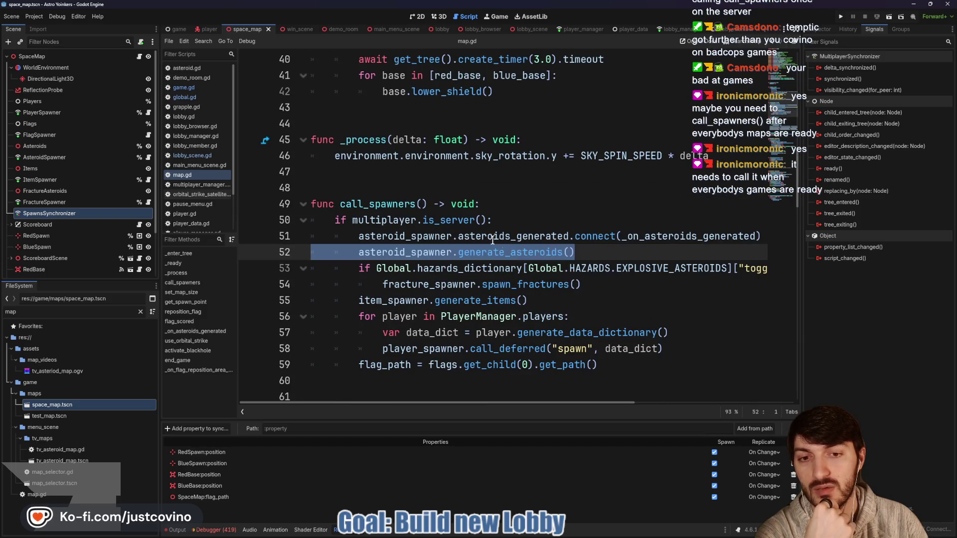
drag(493, 220, 334, 220)
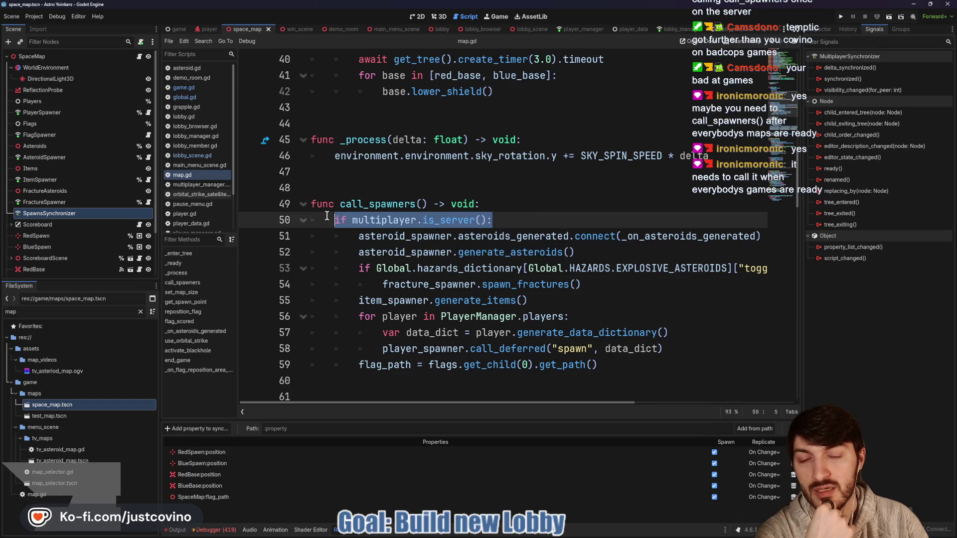
double_click(410, 197)
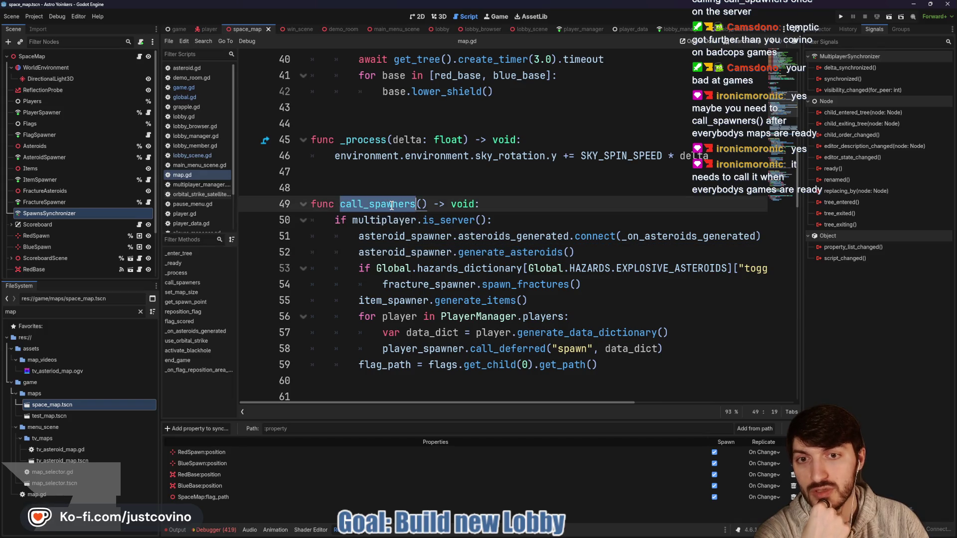
triple_click(479, 220)
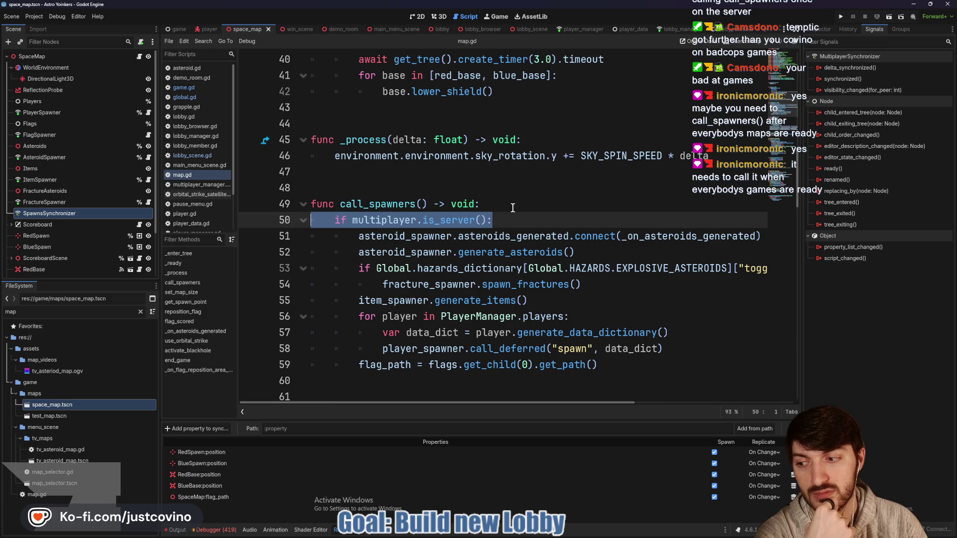
scroll(512, 208, up, 5)
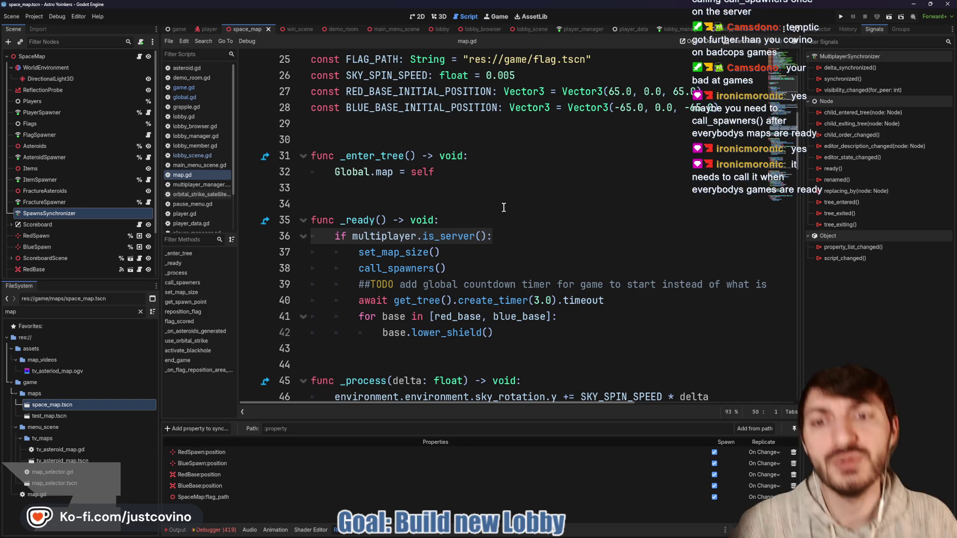
Locate the _ready function in map.gd and collapse the #region Nodes declarations.
click(451, 220)
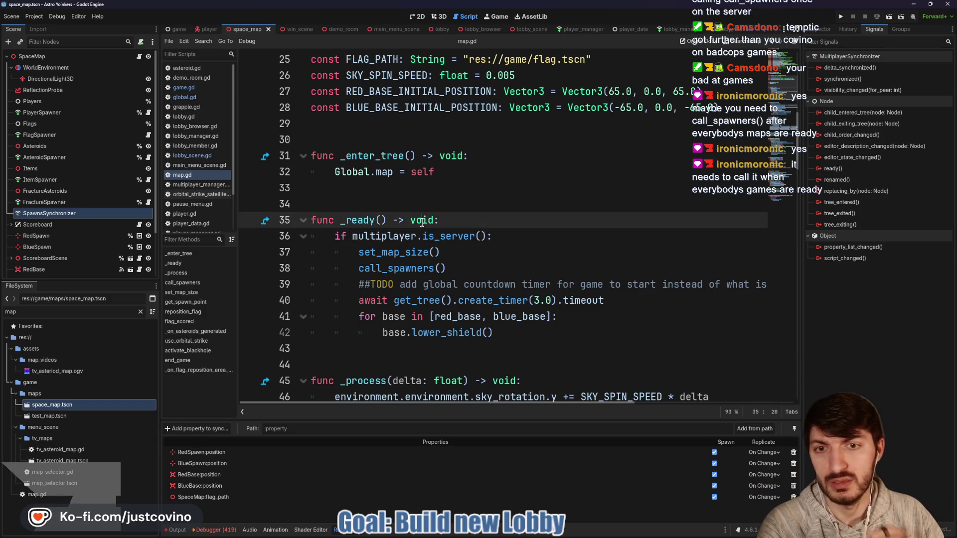
scroll(449, 219, up, 1)
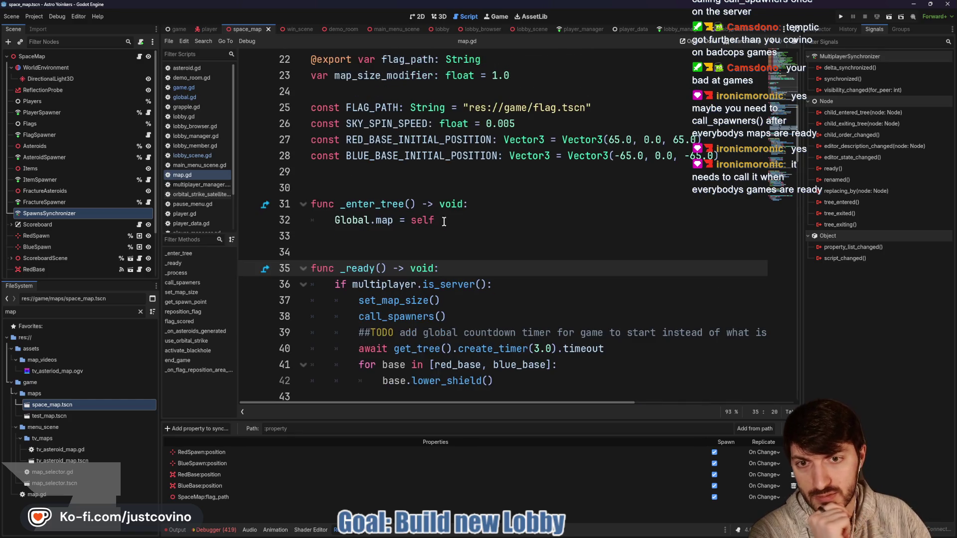
double_click(361, 269)
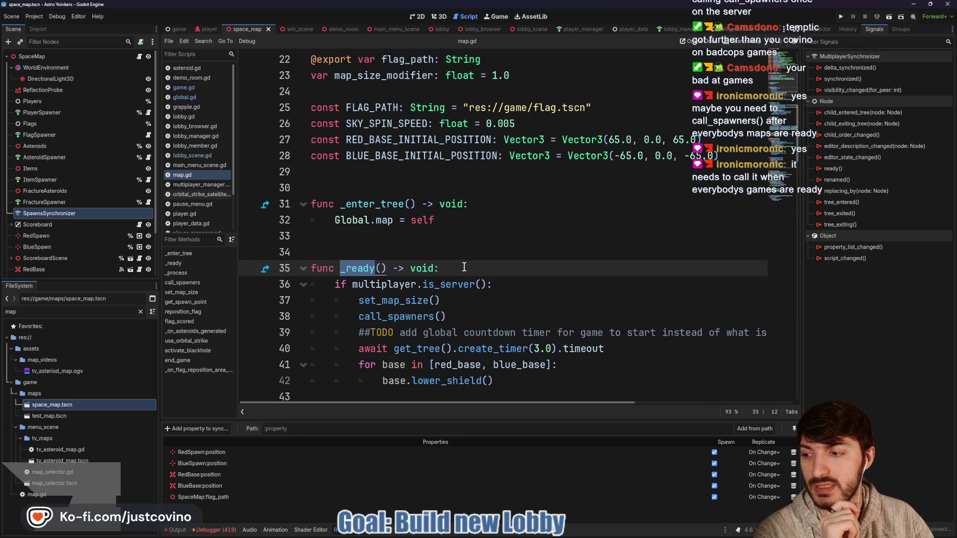
scroll(464, 268, up, 7)
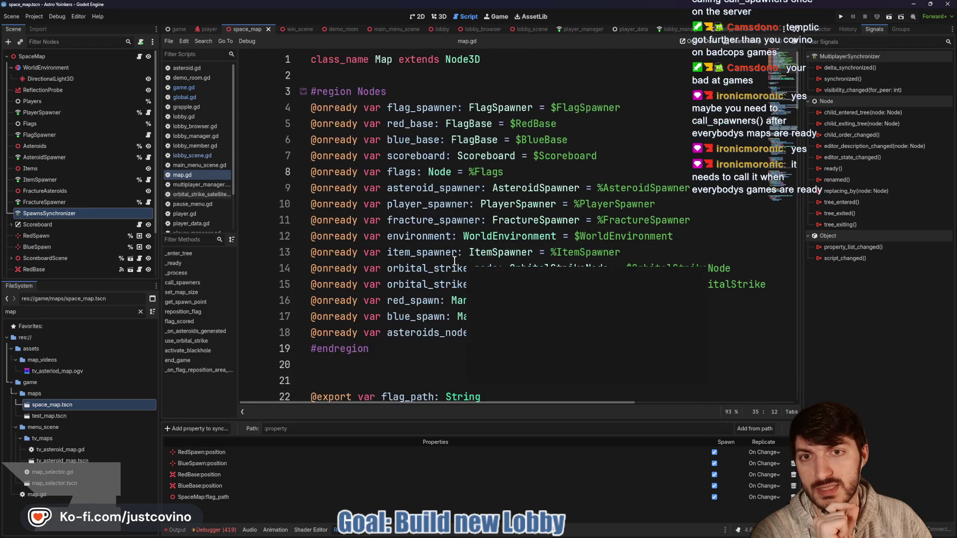
click(302, 92)
scroll(464, 220, down, 4)
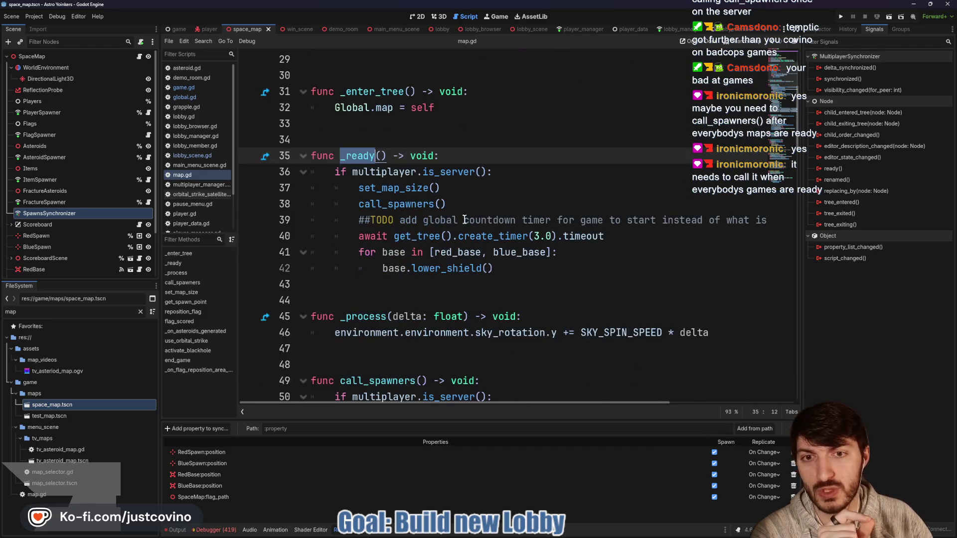
Select the server-only body of _ready, lines 36–42.
triple_click(488, 156)
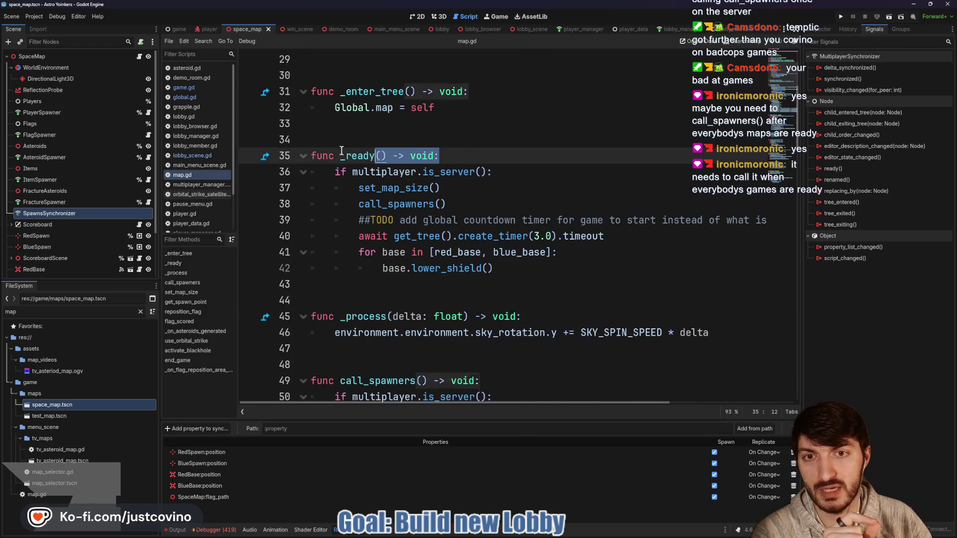
click(452, 156)
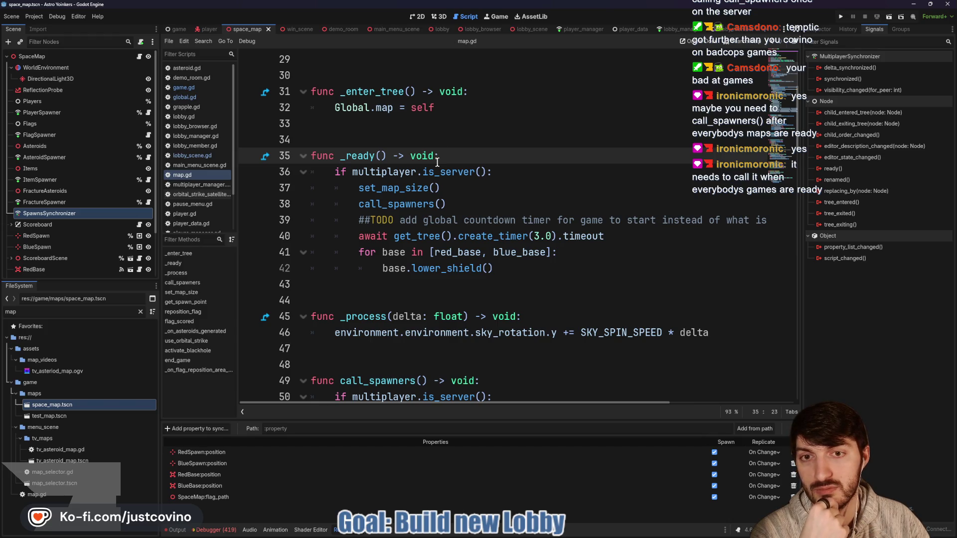
scroll(449, 165, down, 1)
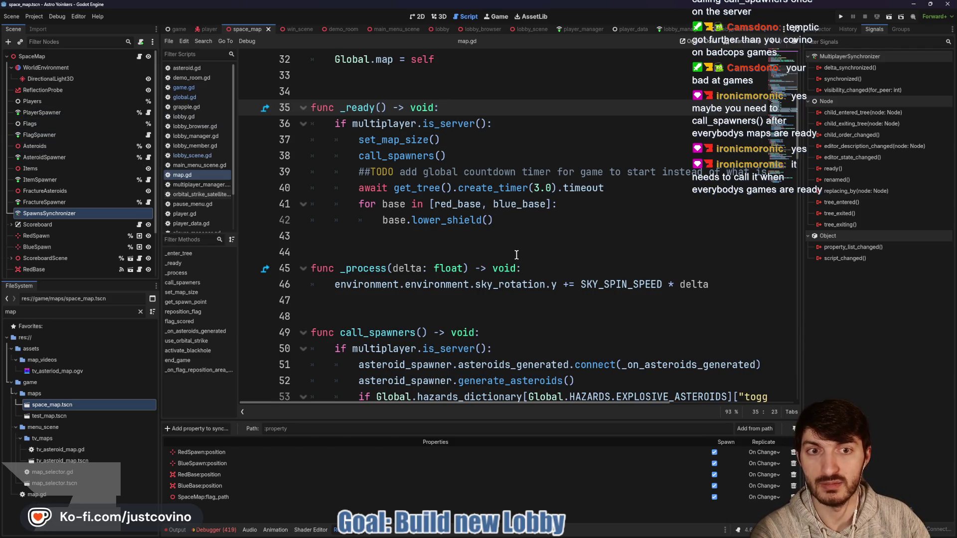
drag(496, 221, 311, 124)
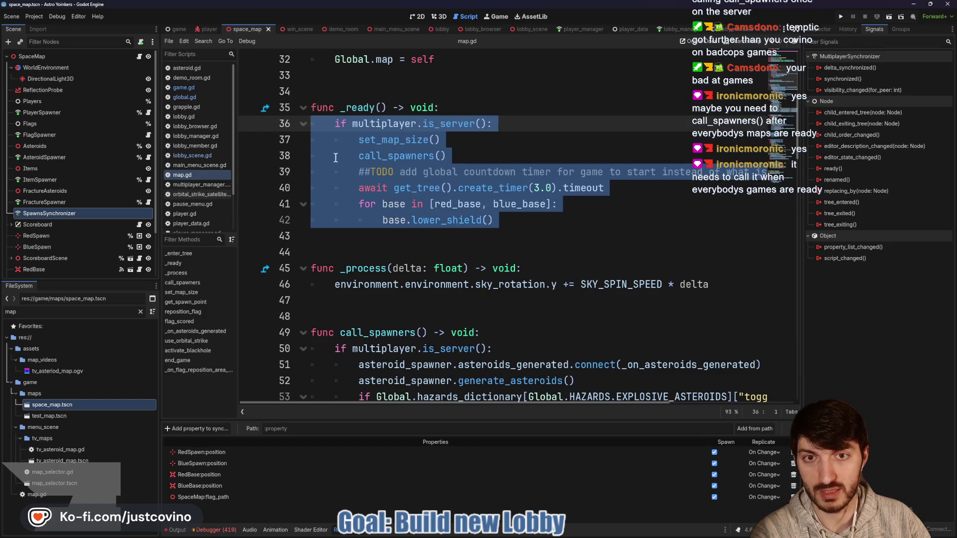